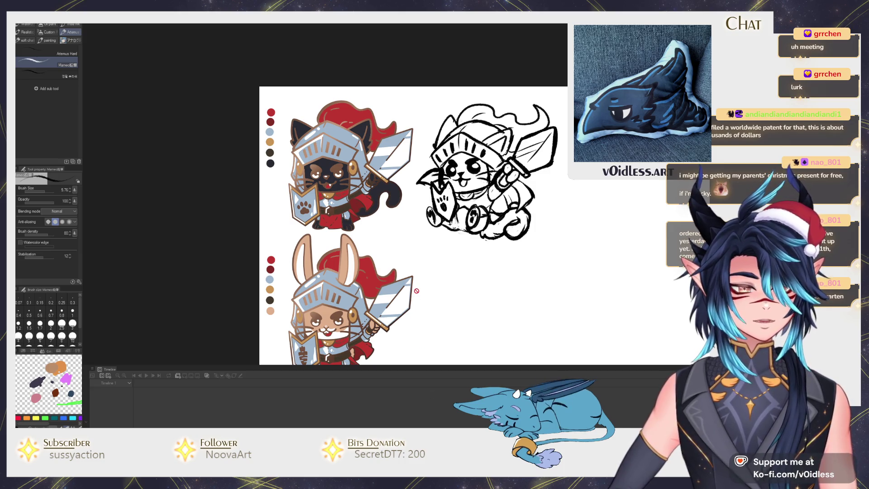
Paint the knight cat's helmet plume red with the Mameo pencil
{"action": "scroll", "coordinate": [545, 266], "scroll_direction": "up", "scroll_amount": 1}
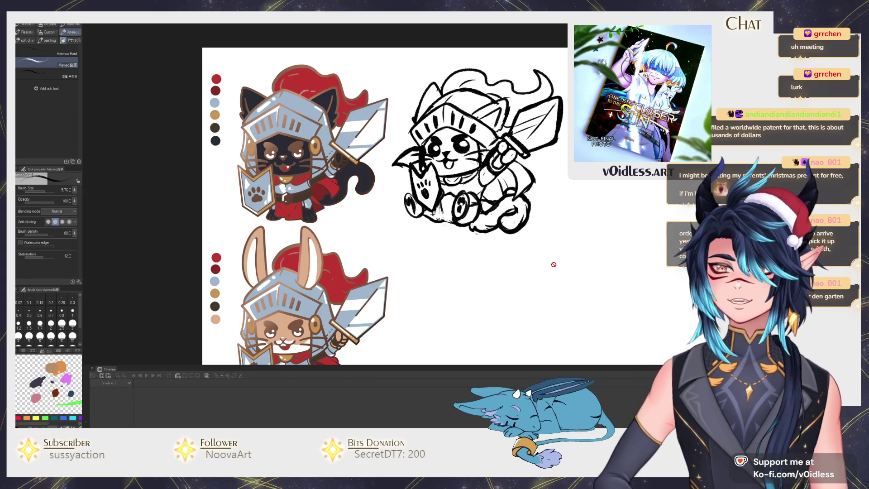
{"action": "scroll", "coordinate": [553, 264], "scroll_direction": "down", "scroll_amount": 1}
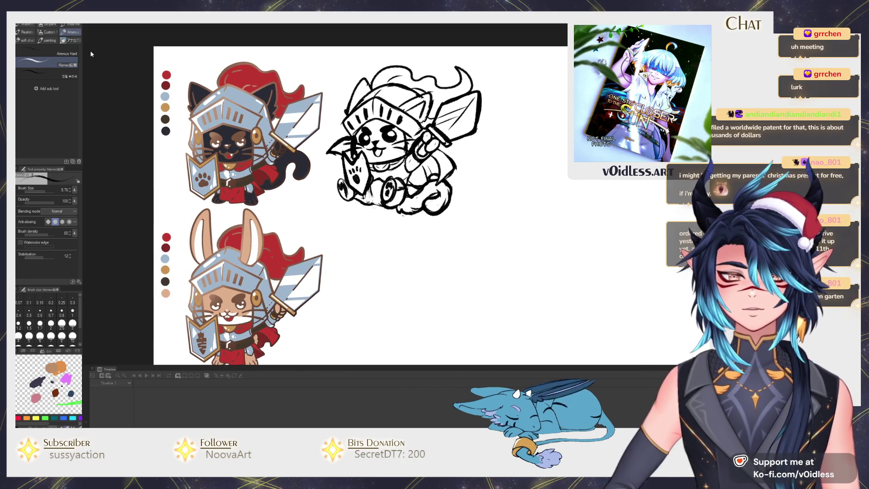
{"action": "scroll", "coordinate": [206, 139], "scroll_direction": "up", "scroll_amount": 3}
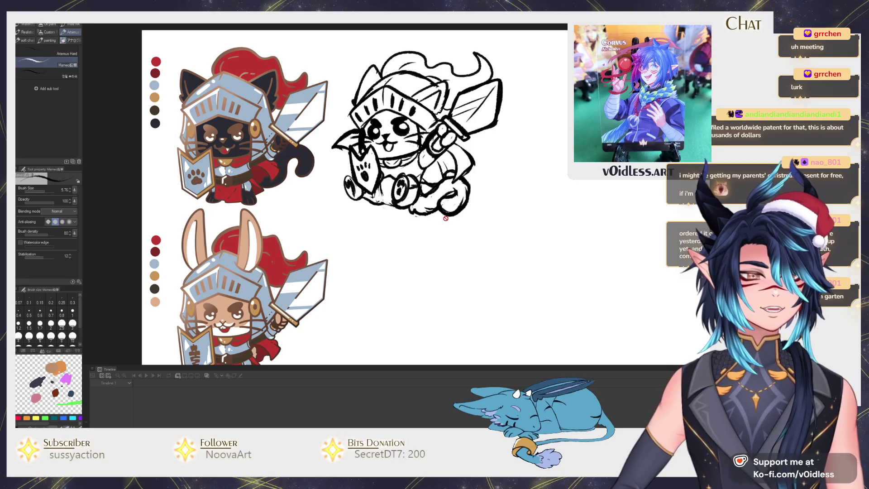
{"action": "scroll", "coordinate": [445, 218], "scroll_direction": "up", "scroll_amount": 1}
{"action": "scroll", "coordinate": [411, 197], "scroll_direction": "up", "scroll_amount": 1}
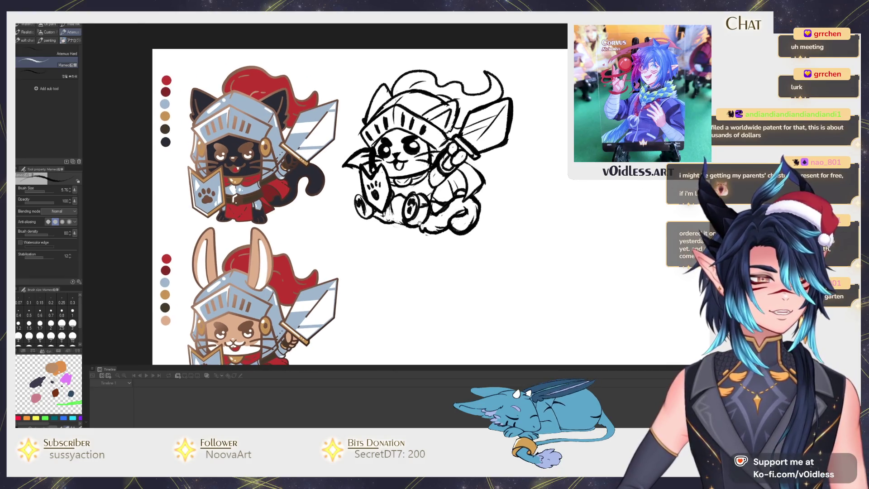
{"action": "scroll", "coordinate": [447, 224], "scroll_direction": "up", "scroll_amount": 1}
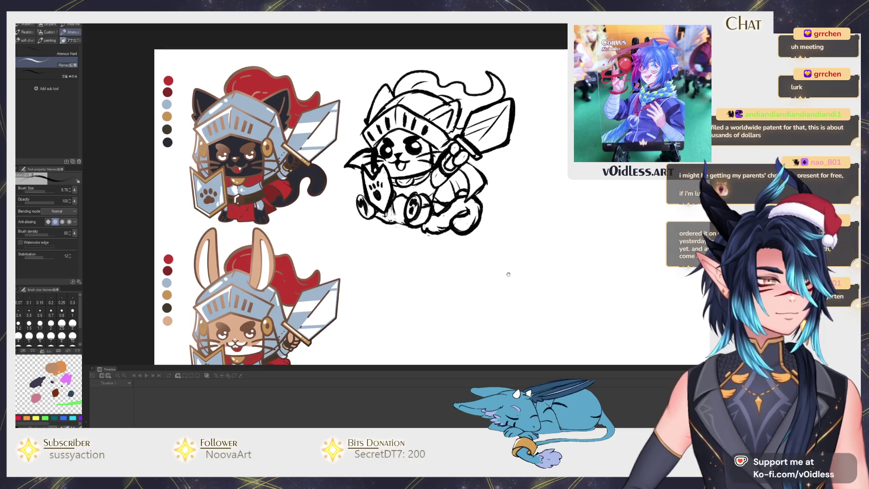
{"action": "key", "text": "b"}
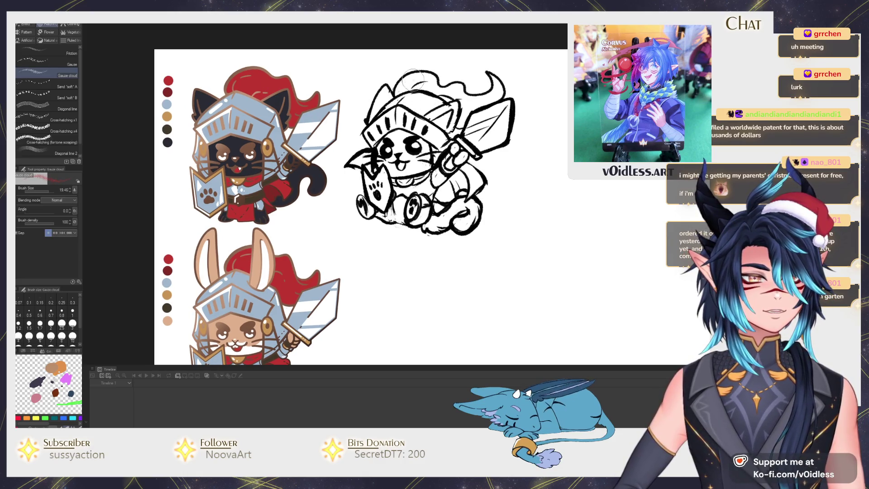
{"action": "key", "text": "e"}
{"action": "key", "text": "p"}
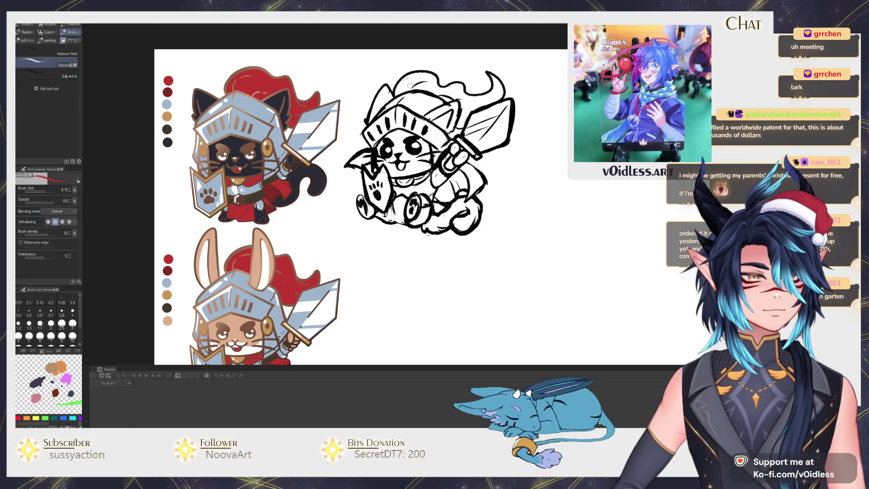
{"action": "mouse_move", "coordinate": [408, 86]}
{"action": "left_mouse_down"}
{"action": "mouse_move", "coordinate": [419, 78]}
{"action": "mouse_move", "coordinate": [473, 97]}
{"action": "mouse_move", "coordinate": [459, 122]}
{"action": "mouse_move", "coordinate": [491, 97]}
{"action": "mouse_move", "coordinate": [498, 84]}
{"action": "mouse_move", "coordinate": [487, 79]}
{"action": "left_mouse_up"}
Colour the helmet light blue, shade it darker grey-blue, and define the eye and mouth
{"action": "mouse_move", "coordinate": [398, 108]}
{"action": "left_mouse_down"}
{"action": "mouse_move", "coordinate": [375, 131]}
{"action": "mouse_move", "coordinate": [385, 136]}
{"action": "mouse_move", "coordinate": [426, 104]}
{"action": "mouse_move", "coordinate": [415, 127]}
{"action": "mouse_move", "coordinate": [432, 136]}
{"action": "mouse_move", "coordinate": [430, 143]}
{"action": "mouse_move", "coordinate": [428, 106]}
{"action": "mouse_move", "coordinate": [362, 120]}
{"action": "mouse_move", "coordinate": [379, 96]}
{"action": "mouse_move", "coordinate": [392, 97]}
{"action": "mouse_move", "coordinate": [400, 134]}
{"action": "mouse_move", "coordinate": [380, 154]}
{"action": "mouse_move", "coordinate": [398, 172]}
{"action": "mouse_move", "coordinate": [394, 178]}
{"action": "mouse_move", "coordinate": [426, 156]}
{"action": "mouse_move", "coordinate": [407, 147]}
{"action": "mouse_move", "coordinate": [389, 154]}
{"action": "mouse_move", "coordinate": [417, 136]}
{"action": "mouse_move", "coordinate": [433, 166]}
{"action": "mouse_move", "coordinate": [423, 151]}
{"action": "mouse_move", "coordinate": [434, 156]}
{"action": "mouse_move", "coordinate": [435, 145]}
{"action": "mouse_move", "coordinate": [372, 146]}
{"action": "left_mouse_up"}
{"action": "left_click", "coordinate": [285, 129], "text": "alt"}
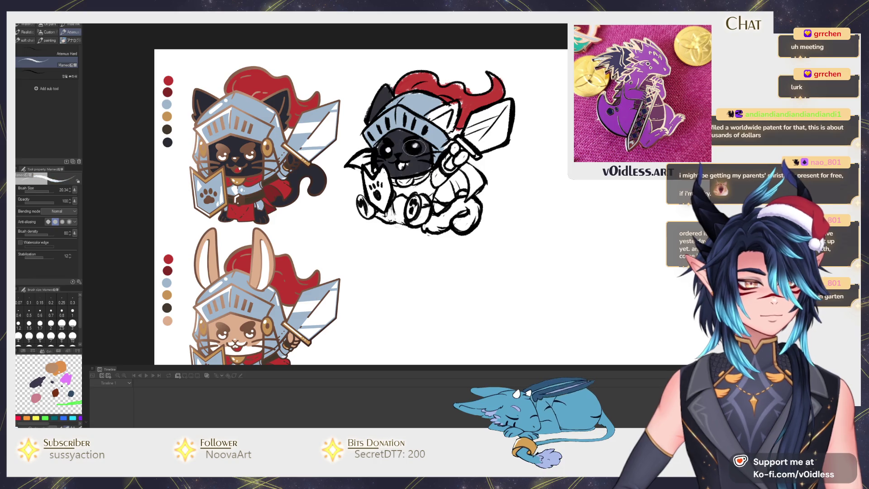
{"action": "mouse_move", "coordinate": [413, 144]}
{"action": "left_mouse_down"}
{"action": "mouse_move", "coordinate": [407, 170]}
{"action": "mouse_move", "coordinate": [351, 161]}
{"action": "mouse_move", "coordinate": [369, 168]}
{"action": "left_mouse_up"}
Paint the tongue and cape red, then shade the white chest grey
{"action": "left_click", "coordinate": [416, 82], "text": "alt"}
{"action": "mouse_move", "coordinate": [443, 188]}
{"action": "left_mouse_down"}
{"action": "mouse_move", "coordinate": [446, 197]}
{"action": "mouse_move", "coordinate": [471, 167]}
{"action": "mouse_move", "coordinate": [469, 195]}
{"action": "mouse_move", "coordinate": [480, 183]}
{"action": "left_mouse_up"}
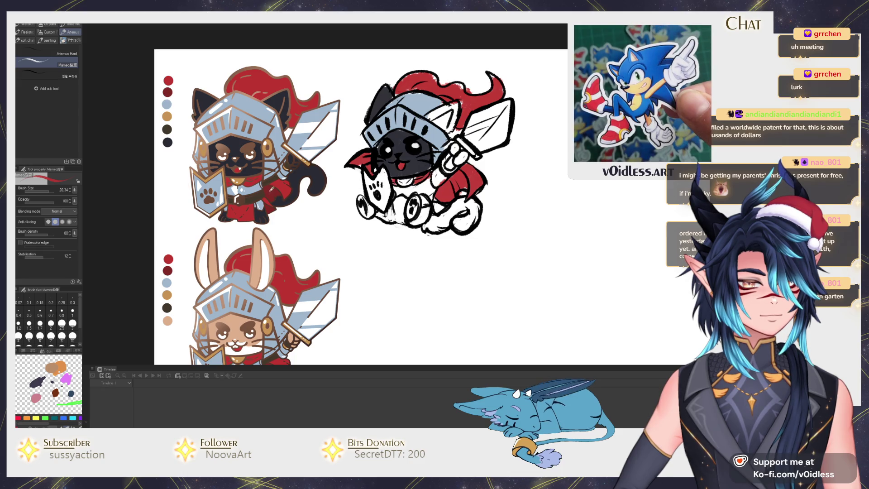
{"action": "left_click_drag", "start_coordinate": [441, 192], "coordinate": [462, 176]}
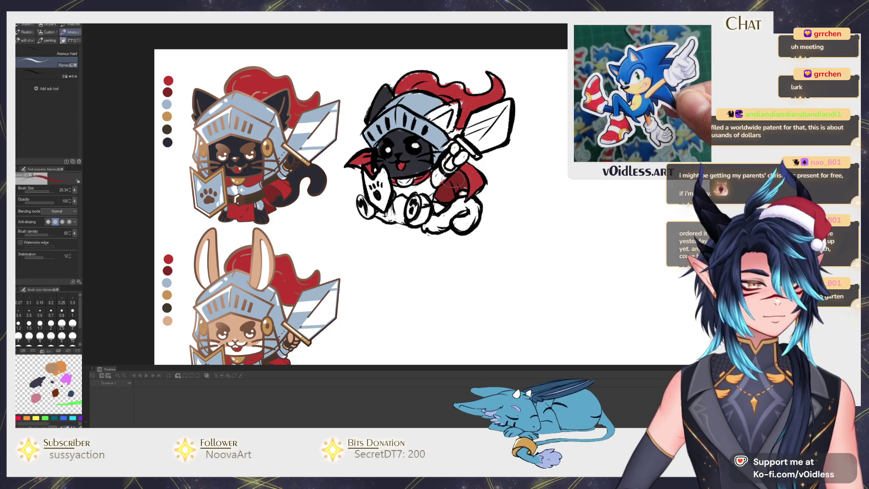
{"action": "mouse_move", "coordinate": [398, 190]}
{"action": "left_mouse_down"}
{"action": "mouse_move", "coordinate": [454, 166]}
{"action": "mouse_move", "coordinate": [449, 149]}
{"action": "mouse_move", "coordinate": [436, 175]}
{"action": "left_mouse_up"}
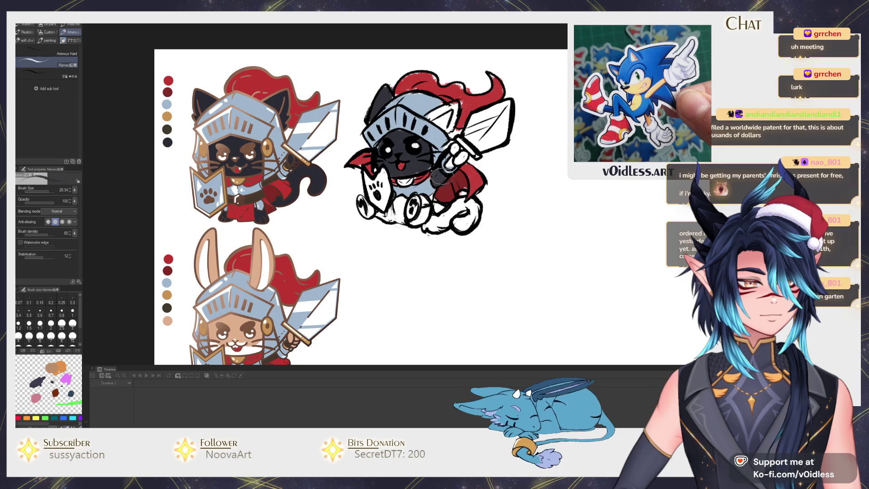
Fill the cat's tail dark and paint dark strokes over it
{"action": "key", "text": "g"}
{"action": "left_click", "coordinate": [462, 203]}
{"action": "key", "text": "b"}
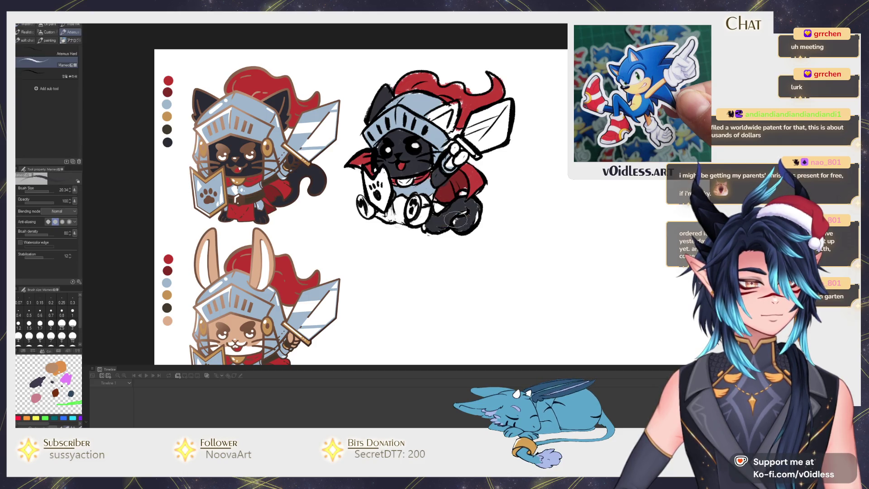
{"action": "mouse_move", "coordinate": [452, 222]}
{"action": "left_mouse_down"}
{"action": "mouse_move", "coordinate": [480, 211]}
{"action": "mouse_move", "coordinate": [461, 201]}
{"action": "mouse_move", "coordinate": [437, 227]}
{"action": "mouse_move", "coordinate": [417, 222]}
{"action": "left_mouse_up"}
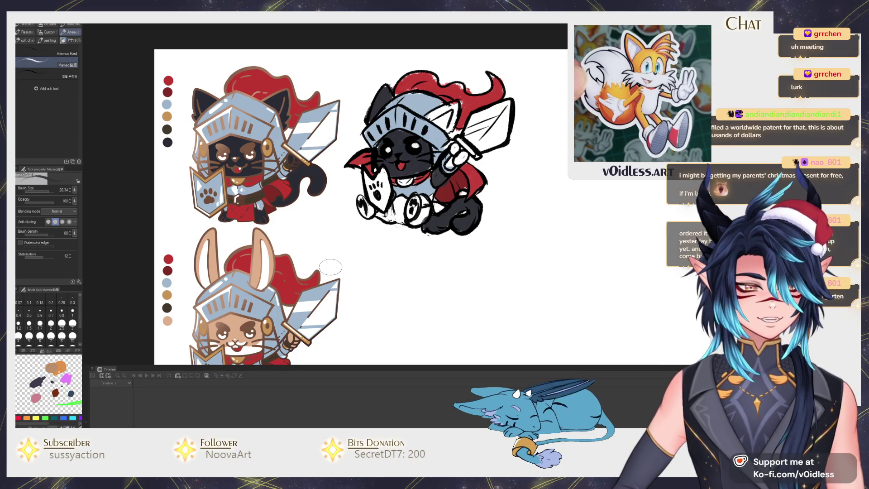
Paint the cat's shield light blue and its body, legs and tail black with the pencil
{"action": "left_click_drag", "start_coordinate": [330, 267], "coordinate": [328, 272]}
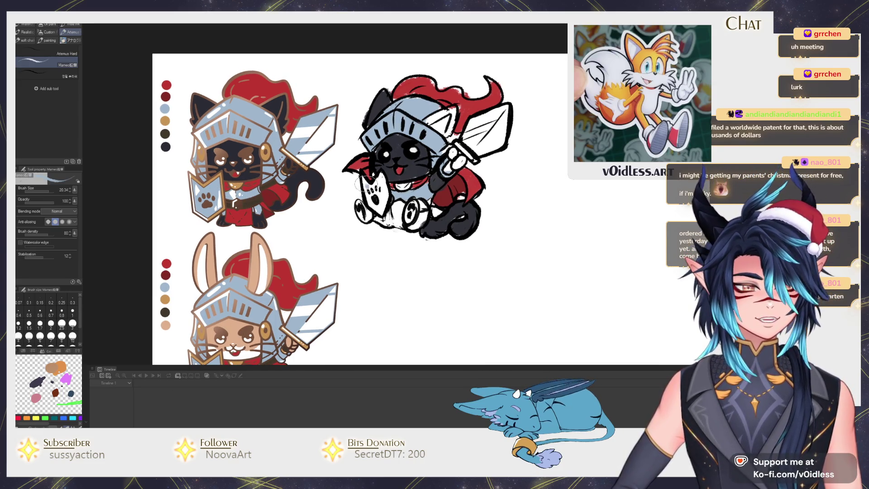
{"action": "mouse_move", "coordinate": [375, 200]}
{"action": "left_mouse_down"}
{"action": "mouse_move", "coordinate": [383, 181]}
{"action": "mouse_move", "coordinate": [375, 206]}
{"action": "mouse_move", "coordinate": [366, 206]}
{"action": "mouse_move", "coordinate": [409, 188]}
{"action": "mouse_move", "coordinate": [398, 186]}
{"action": "mouse_move", "coordinate": [405, 193]}
{"action": "mouse_move", "coordinate": [387, 221]}
{"action": "mouse_move", "coordinate": [364, 218]}
{"action": "mouse_move", "coordinate": [417, 216]}
{"action": "mouse_move", "coordinate": [410, 220]}
{"action": "mouse_move", "coordinate": [429, 199]}
{"action": "left_mouse_up"}
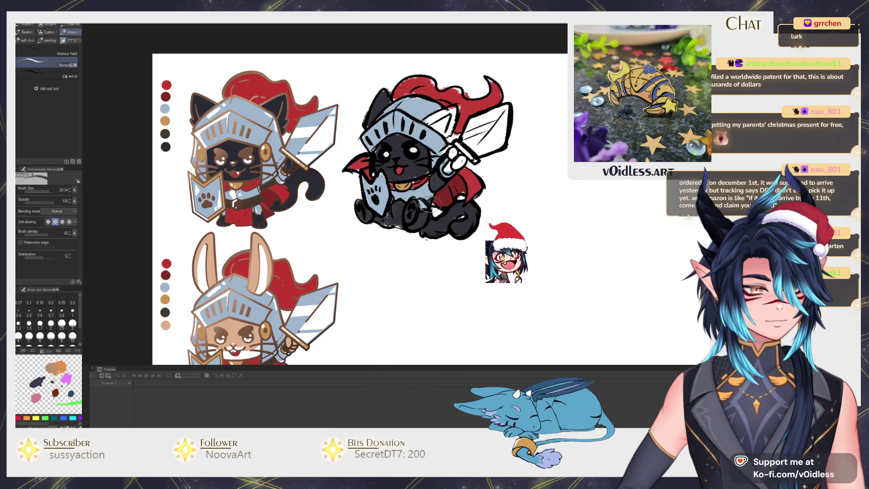
{"action": "scroll", "coordinate": [429, 206], "scroll_direction": "up", "scroll_amount": 1}
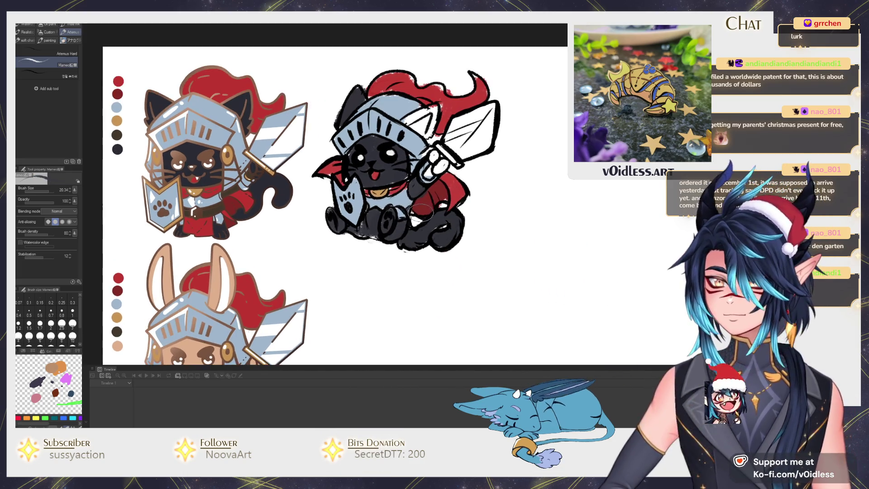
Shade the top of the helmet dark and the gauntlet and hand grey
{"action": "scroll", "coordinate": [421, 211], "scroll_direction": "up", "scroll_amount": 2}
{"action": "mouse_move", "coordinate": [408, 145]}
{"action": "left_mouse_down"}
{"action": "mouse_move", "coordinate": [425, 131]}
{"action": "mouse_move", "coordinate": [425, 154]}
{"action": "mouse_move", "coordinate": [416, 145]}
{"action": "mouse_move", "coordinate": [446, 122]}
{"action": "left_mouse_up"}
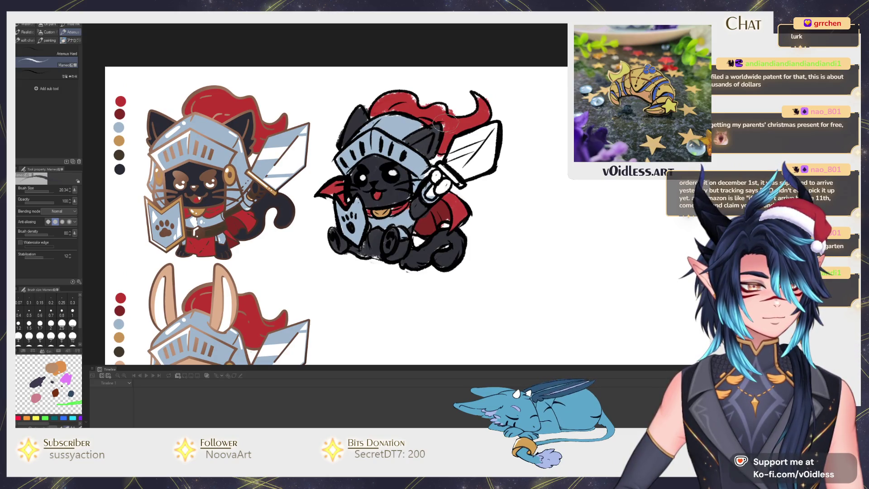
{"action": "mouse_move", "coordinate": [430, 183]}
{"action": "left_mouse_down"}
{"action": "mouse_move", "coordinate": [437, 175]}
{"action": "mouse_move", "coordinate": [446, 185]}
{"action": "mouse_move", "coordinate": [435, 191]}
{"action": "mouse_move", "coordinate": [455, 186]}
{"action": "left_mouse_up"}
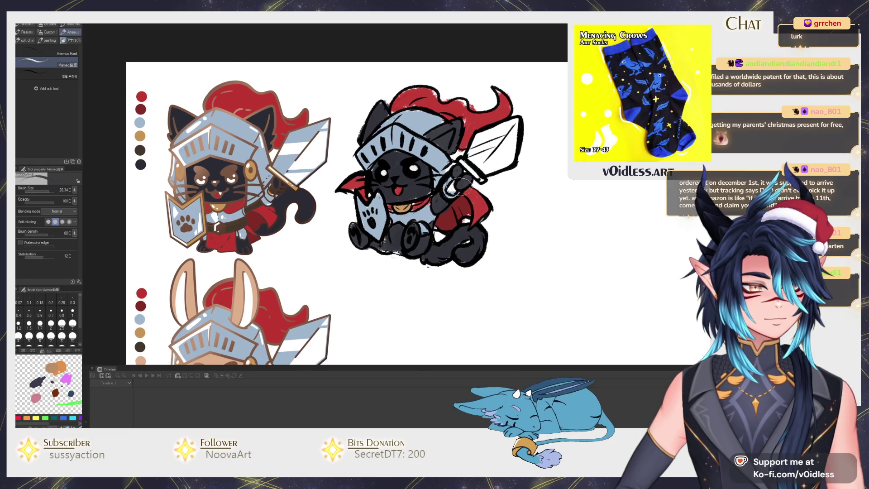
{"action": "scroll", "coordinate": [458, 185], "scroll_direction": "down", "scroll_amount": 4}
{"action": "scroll", "coordinate": [471, 188], "scroll_direction": "up", "scroll_amount": 4}
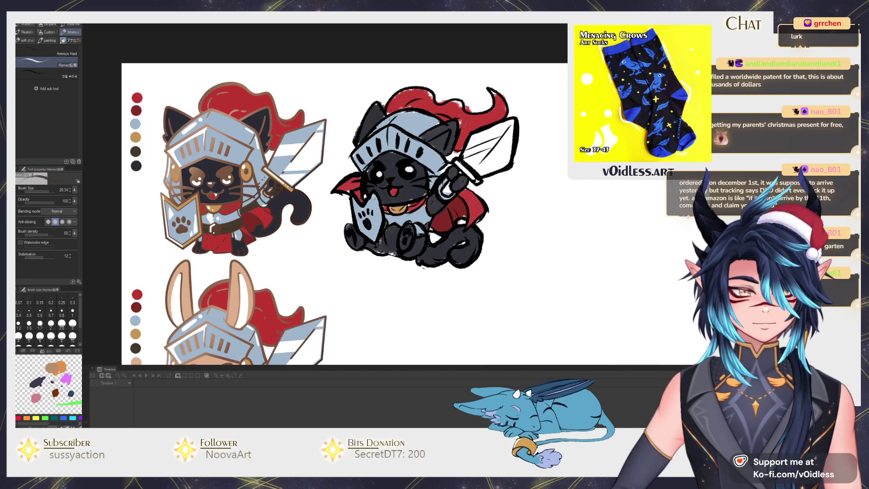
{"action": "mouse_move", "coordinate": [449, 181]}
{"action": "left_mouse_down"}
{"action": "mouse_move", "coordinate": [452, 190]}
{"action": "mouse_move", "coordinate": [434, 195]}
{"action": "mouse_move", "coordinate": [437, 202]}
{"action": "mouse_move", "coordinate": [467, 175]}
{"action": "mouse_move", "coordinate": [480, 181]}
{"action": "mouse_move", "coordinate": [472, 170]}
{"action": "left_mouse_up"}
Fill the sword's crossguard tan and its blade light blue-grey
{"action": "left_click", "coordinate": [403, 204], "text": "alt"}
{"action": "left_click", "coordinate": [487, 151]}
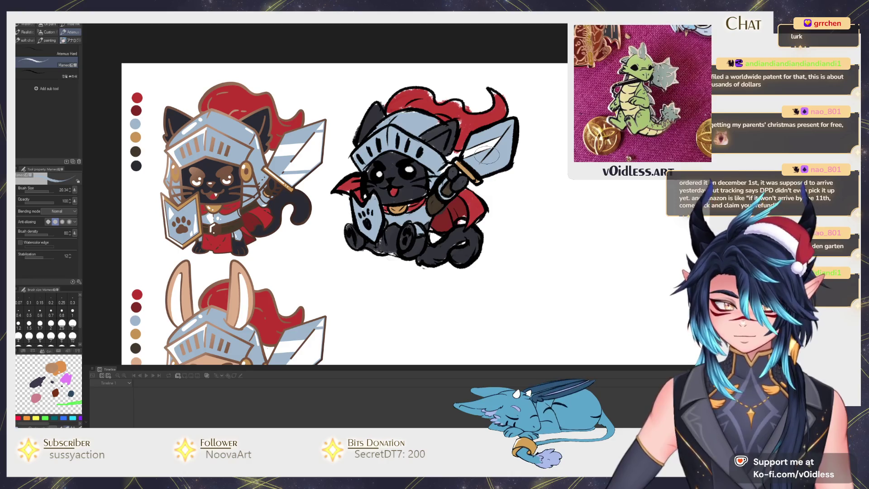
{"action": "scroll", "coordinate": [486, 154], "scroll_direction": "down", "scroll_amount": 2}
{"action": "scroll", "coordinate": [487, 154], "scroll_direction": "up", "scroll_amount": 2}
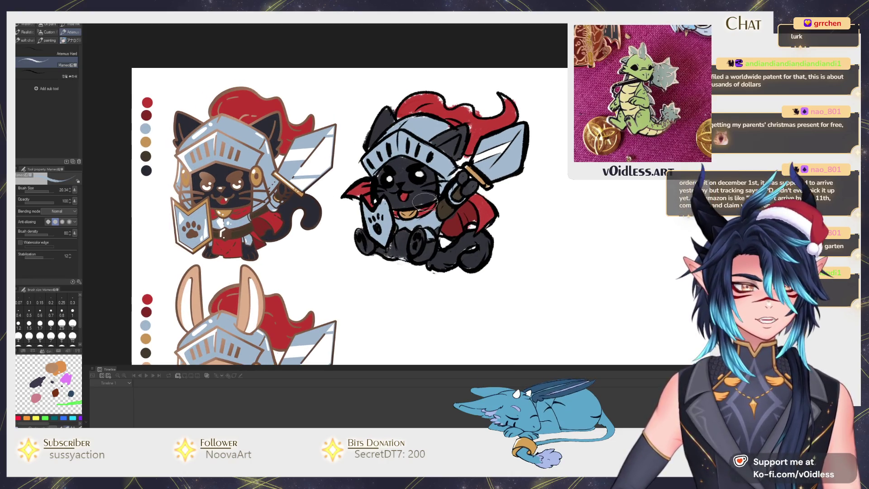
{"action": "left_click_drag", "start_coordinate": [404, 198], "coordinate": [413, 204]}
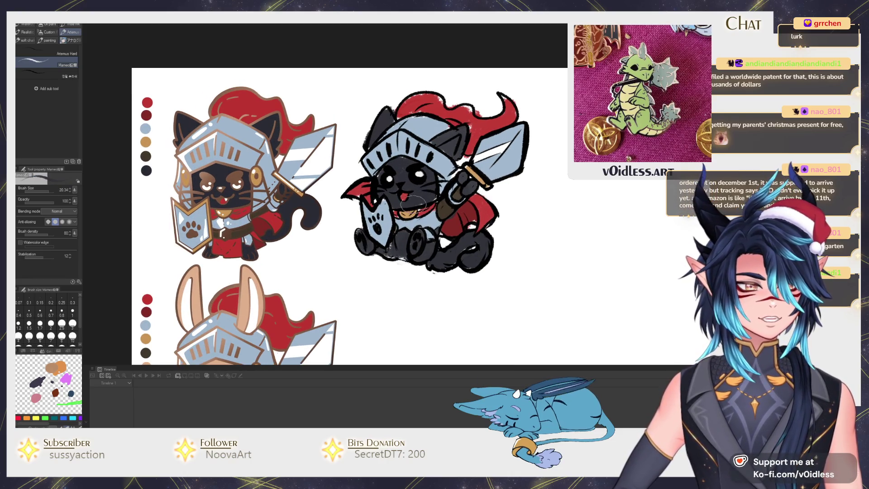
{"action": "left_click", "coordinate": [373, 196], "text": "alt"}
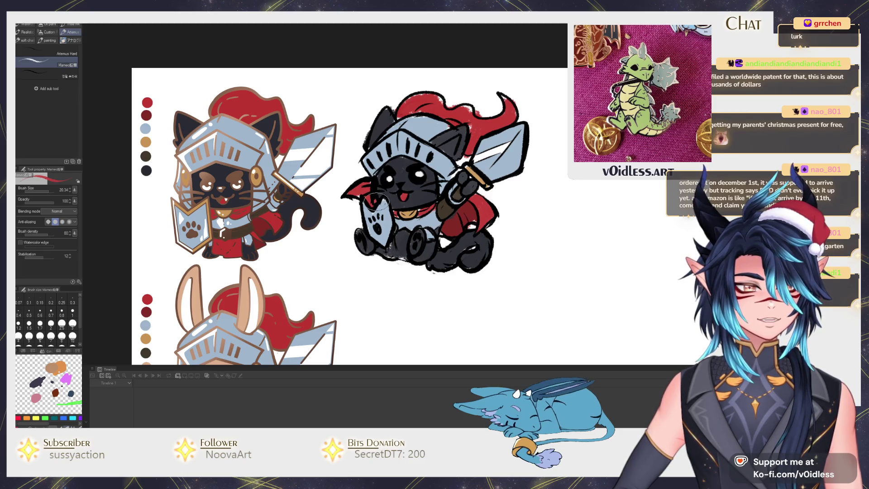
{"action": "left_click", "coordinate": [434, 196], "text": "alt"}
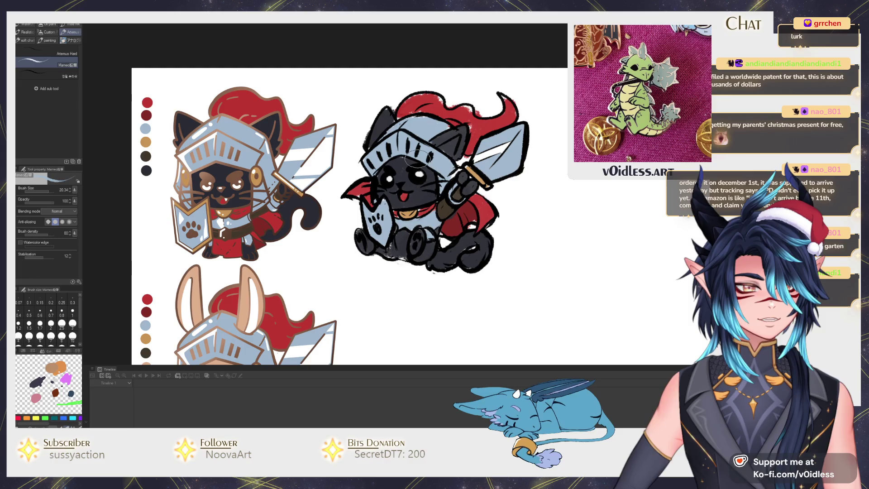
{"action": "scroll", "coordinate": [403, 199], "scroll_direction": "down", "scroll_amount": 1}
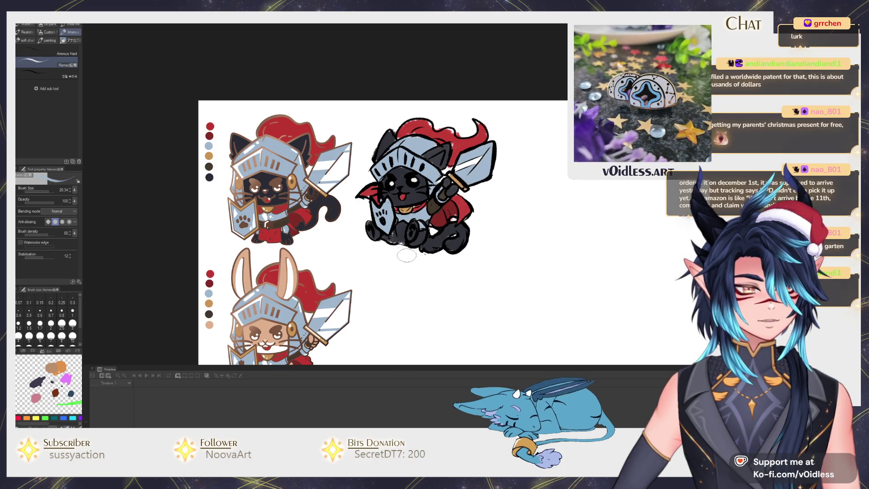
Fill in dark around the cat's legs
{"action": "scroll", "coordinate": [405, 256], "scroll_direction": "up", "scroll_amount": 2}
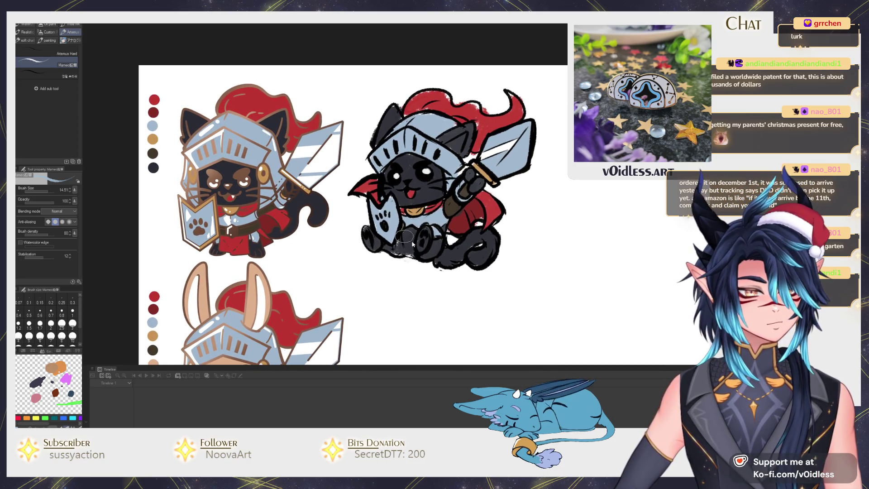
{"action": "left_click_drag", "start_coordinate": [412, 243], "coordinate": [405, 236]}
{"action": "scroll", "coordinate": [394, 204], "scroll_direction": "up", "scroll_amount": 2}
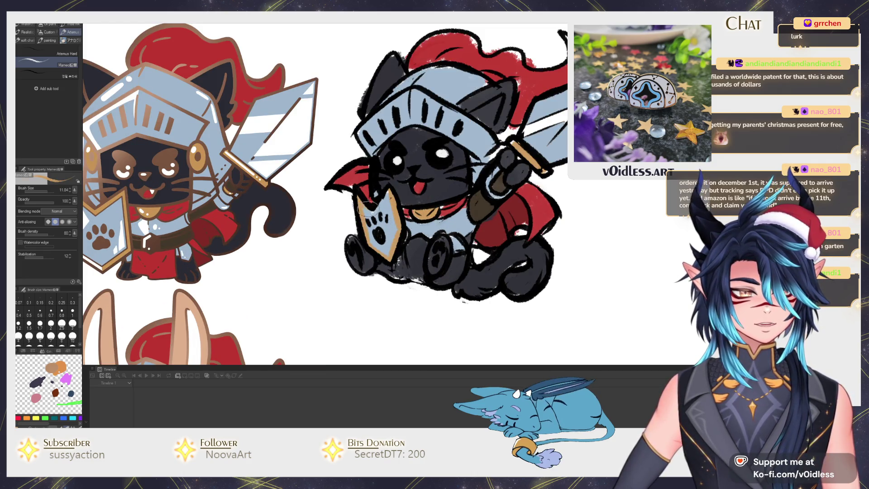
{"action": "scroll", "coordinate": [405, 176], "scroll_direction": "down", "scroll_amount": 3}
{"action": "scroll", "coordinate": [460, 208], "scroll_direction": "up", "scroll_amount": 2}
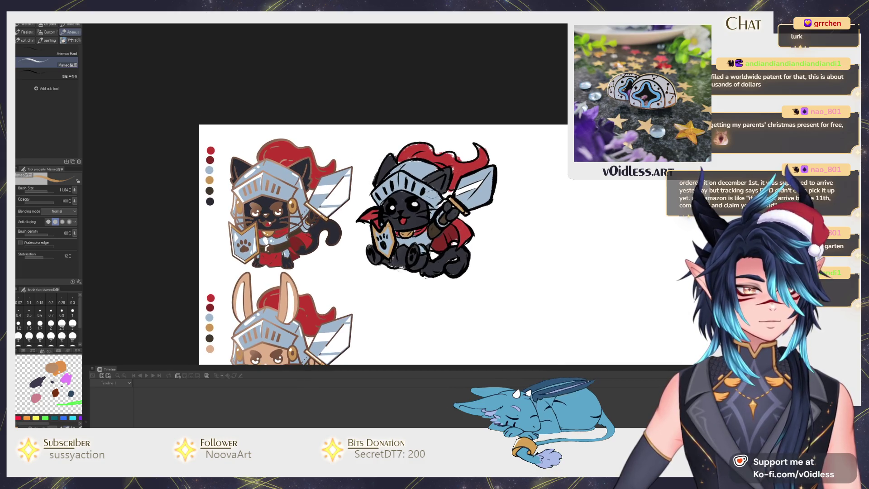
{"action": "scroll", "coordinate": [432, 193], "scroll_direction": "up", "scroll_amount": 2}
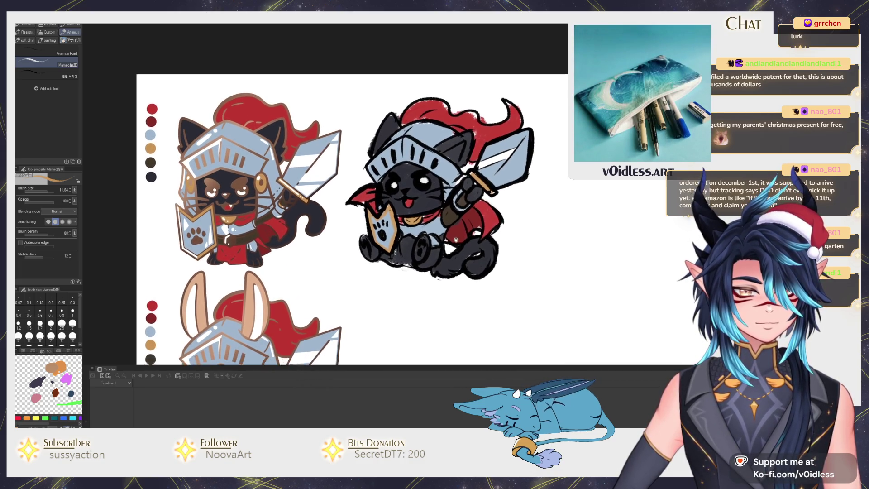
{"action": "scroll", "coordinate": [456, 239], "scroll_direction": "down", "scroll_amount": 1}
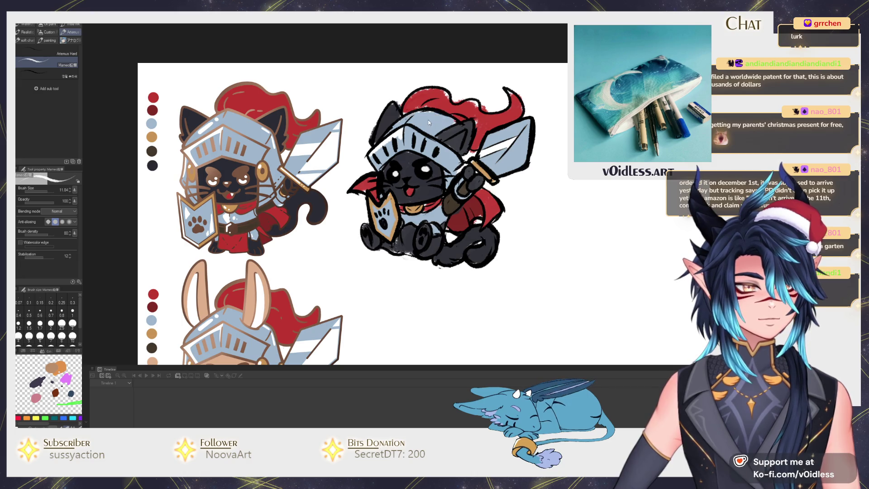
Add white shine highlights to the knight's helmet and along its sword blade
{"action": "left_click_drag", "start_coordinate": [423, 117], "coordinate": [438, 114]}
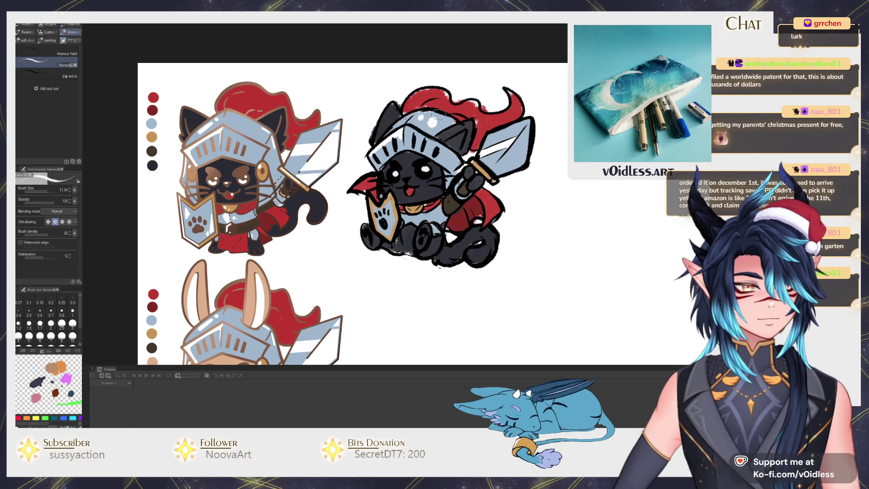
{"action": "scroll", "coordinate": [452, 127], "scroll_direction": "down", "scroll_amount": 1}
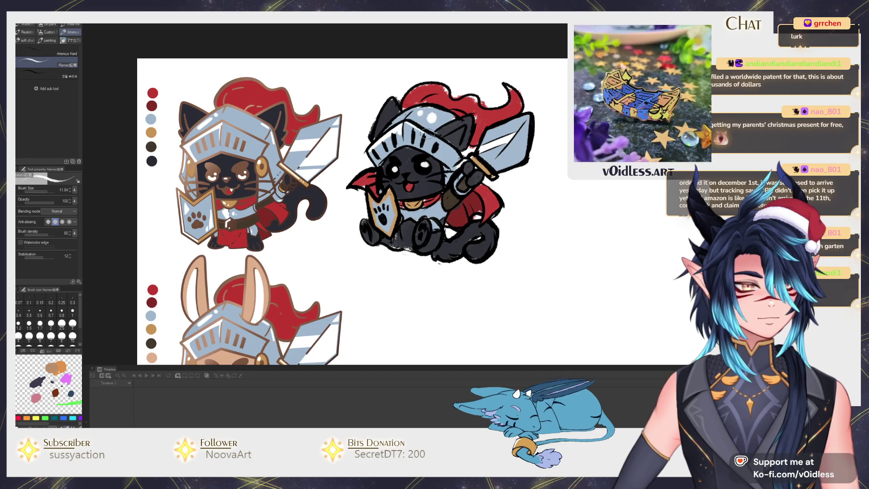
{"action": "scroll", "coordinate": [476, 152], "scroll_direction": "down", "scroll_amount": 1}
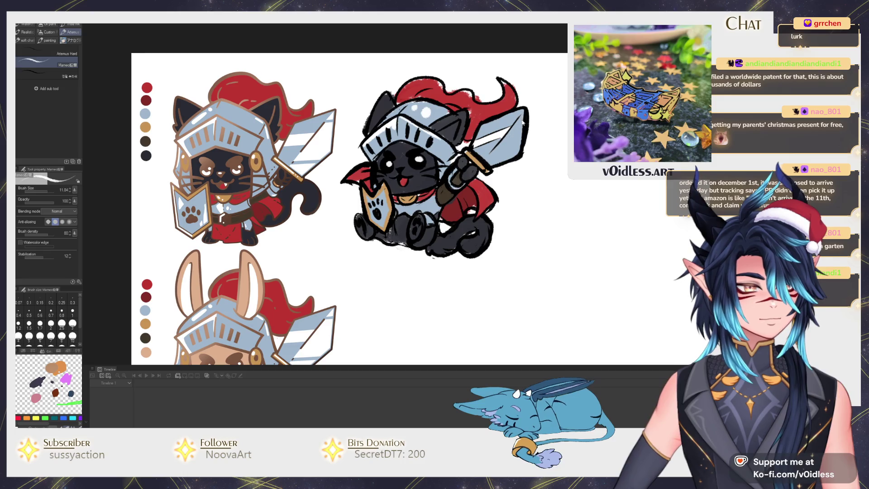
{"action": "mouse_move", "coordinate": [516, 131]}
{"action": "left_mouse_down"}
{"action": "mouse_move", "coordinate": [507, 146]}
{"action": "mouse_move", "coordinate": [527, 148]}
{"action": "left_mouse_up"}
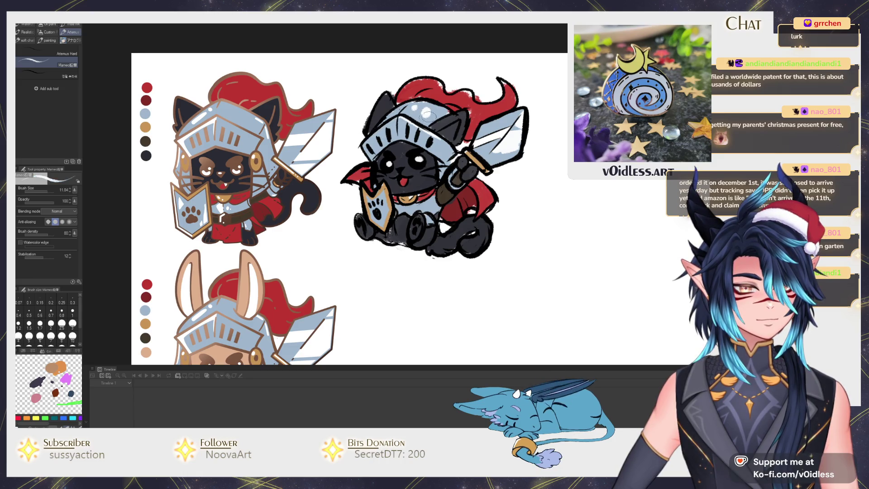
{"action": "left_click", "coordinate": [428, 131]}
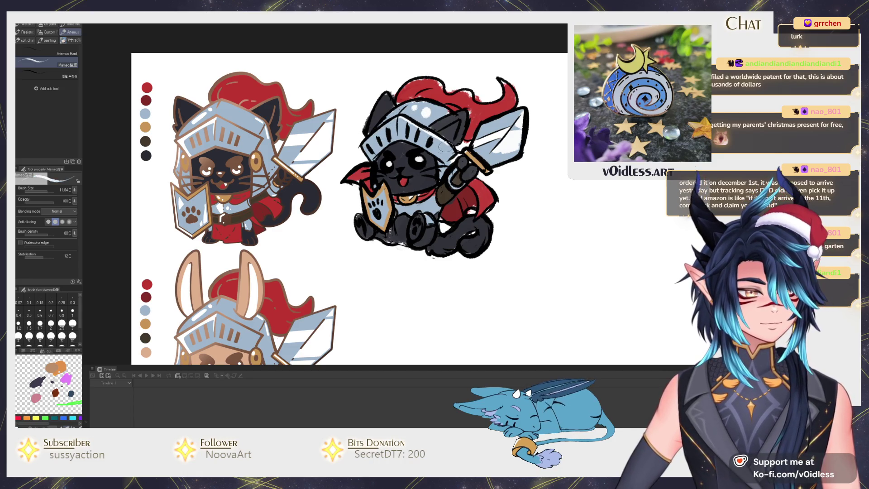
{"action": "scroll", "coordinate": [463, 179], "scroll_direction": "down", "scroll_amount": 1}
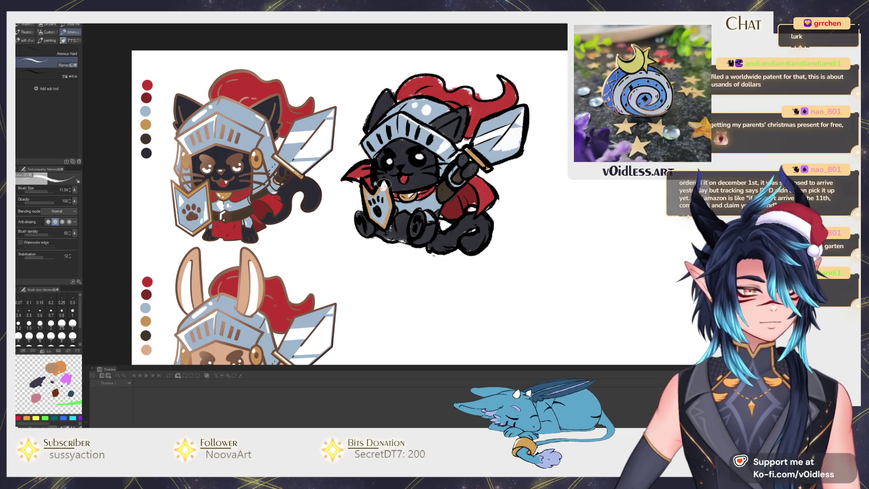
Paint pink pads on the cat's left and right paws
{"action": "scroll", "coordinate": [471, 174], "scroll_direction": "down", "scroll_amount": 1}
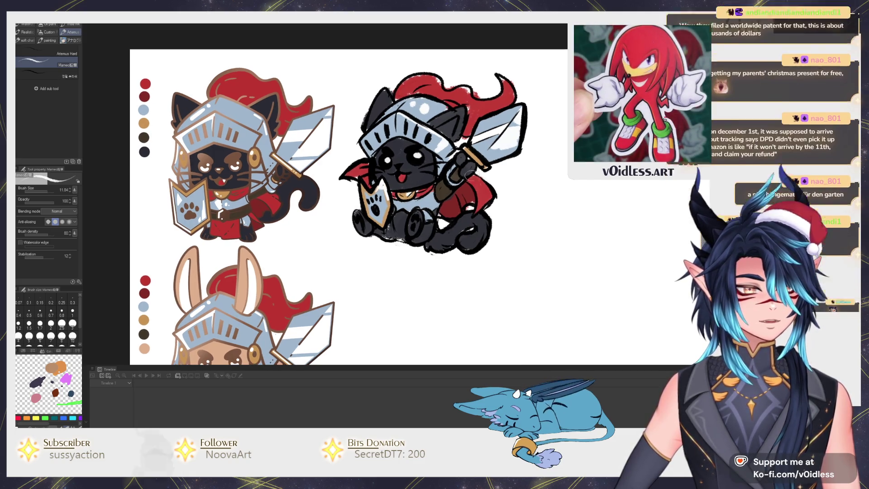
{"action": "scroll", "coordinate": [483, 194], "scroll_direction": "down", "scroll_amount": 1}
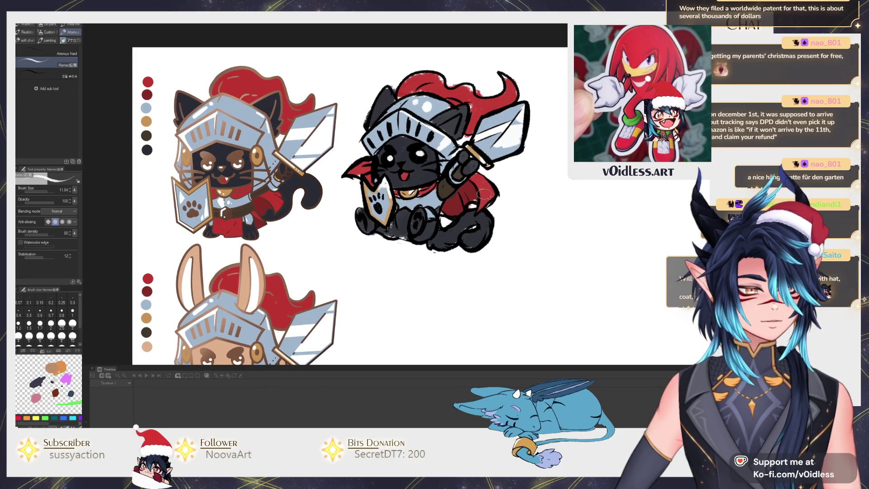
{"action": "scroll", "coordinate": [471, 206], "scroll_direction": "up", "scroll_amount": 1}
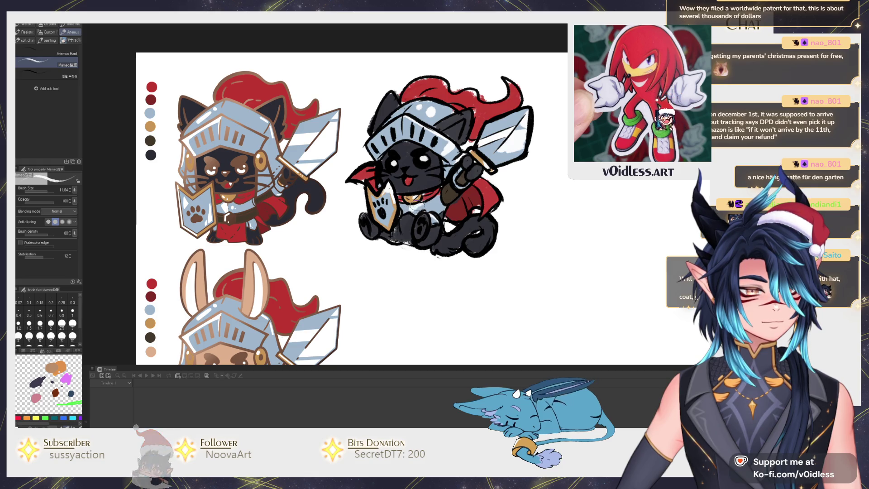
{"action": "scroll", "coordinate": [417, 206], "scroll_direction": "down", "scroll_amount": 4}
{"action": "scroll", "coordinate": [440, 205], "scroll_direction": "up", "scroll_amount": 4}
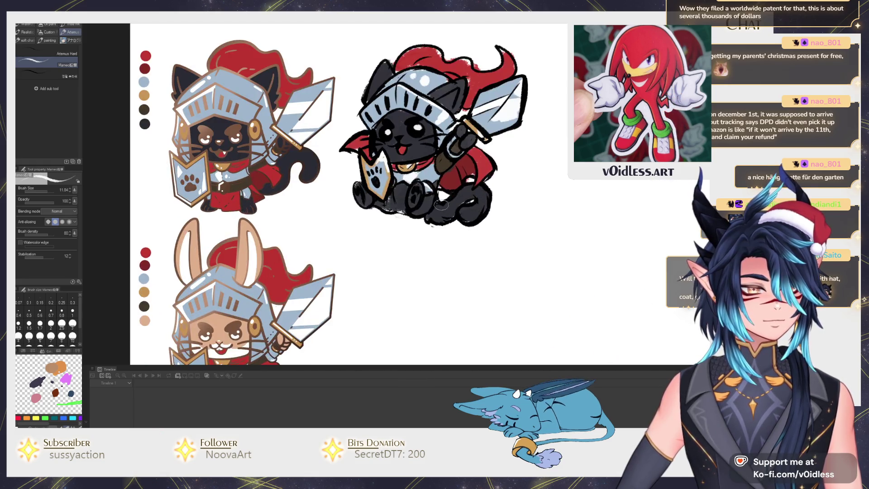
{"action": "scroll", "coordinate": [441, 205], "scroll_direction": "up", "scroll_amount": 3}
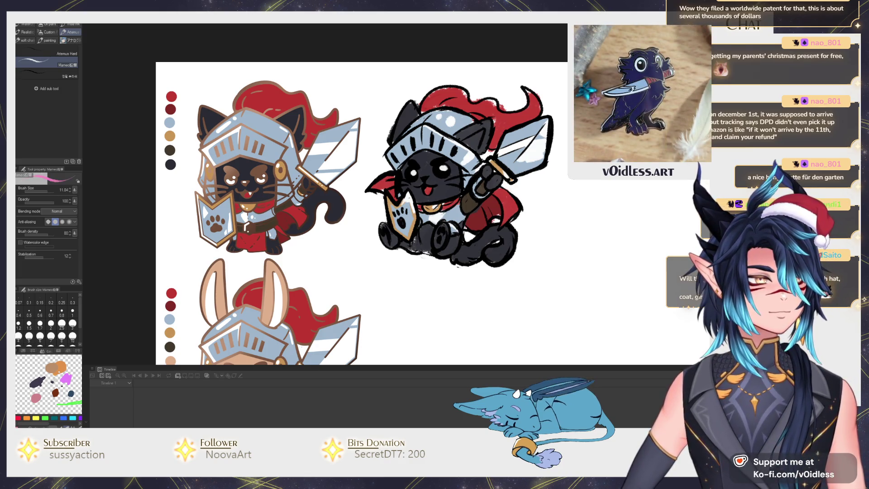
{"action": "left_click_drag", "start_coordinate": [383, 237], "coordinate": [384, 235]}
{"action": "mouse_move", "coordinate": [436, 238]}
{"action": "left_mouse_down"}
{"action": "mouse_move", "coordinate": [440, 231]}
{"action": "mouse_move", "coordinate": [440, 238]}
{"action": "left_mouse_up"}
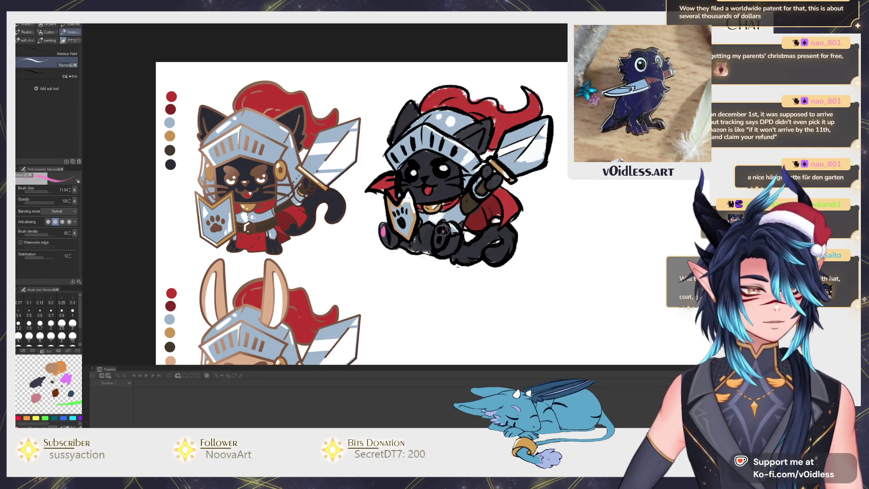
Eyedrop colours from the artwork and spray brown tint over the knight's outlines with the airbrush
{"action": "scroll", "coordinate": [408, 246], "scroll_direction": "down", "scroll_amount": 1}
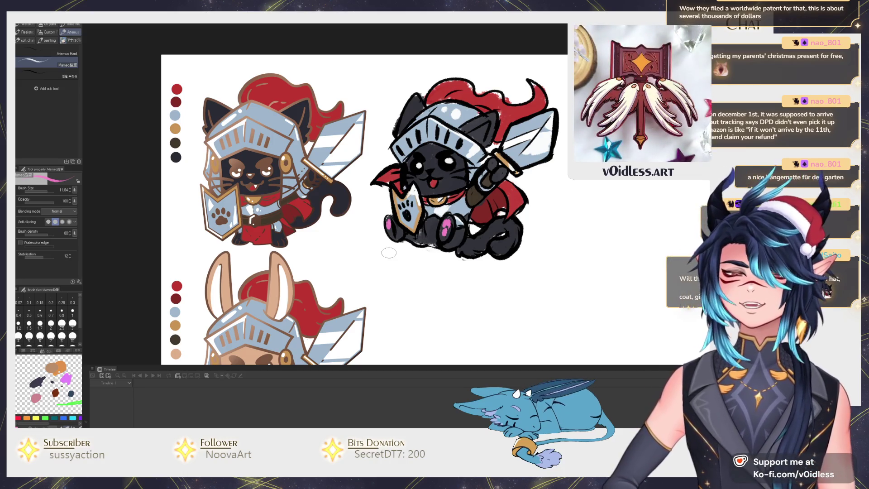
{"action": "scroll", "coordinate": [389, 253], "scroll_direction": "up", "scroll_amount": 1}
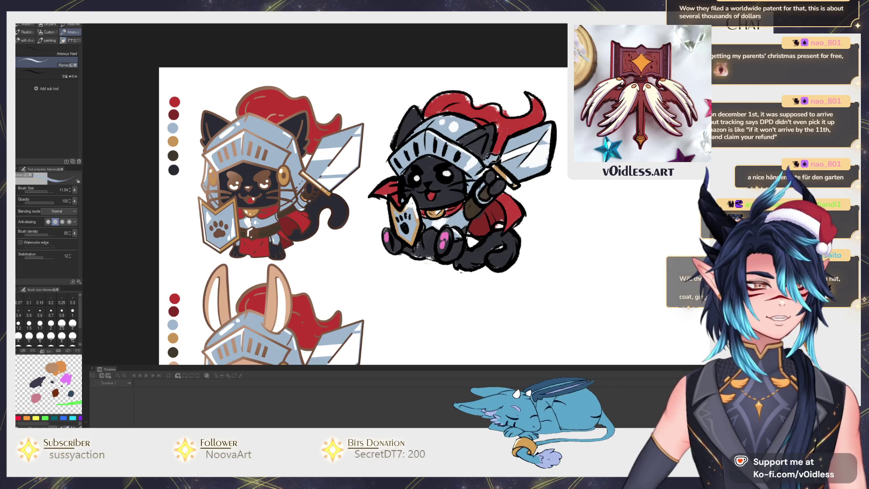
{"action": "scroll", "coordinate": [509, 177], "scroll_direction": "down", "scroll_amount": 5}
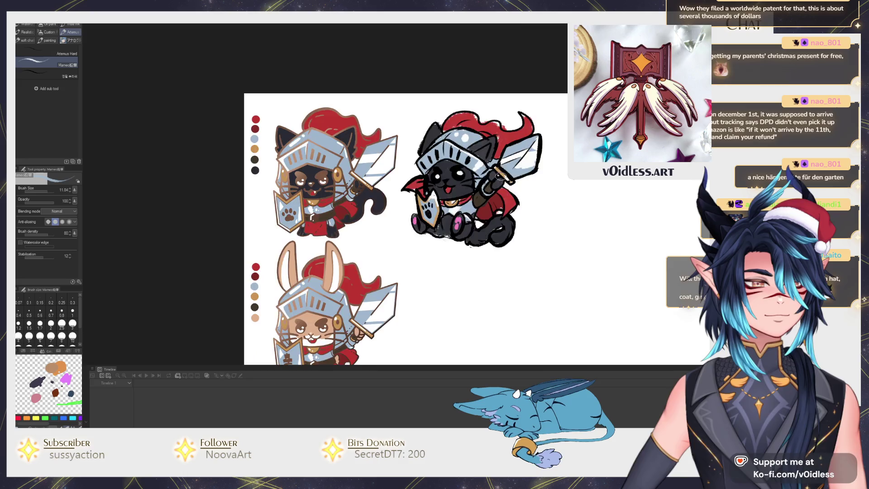
{"action": "scroll", "coordinate": [516, 189], "scroll_direction": "up", "scroll_amount": 5}
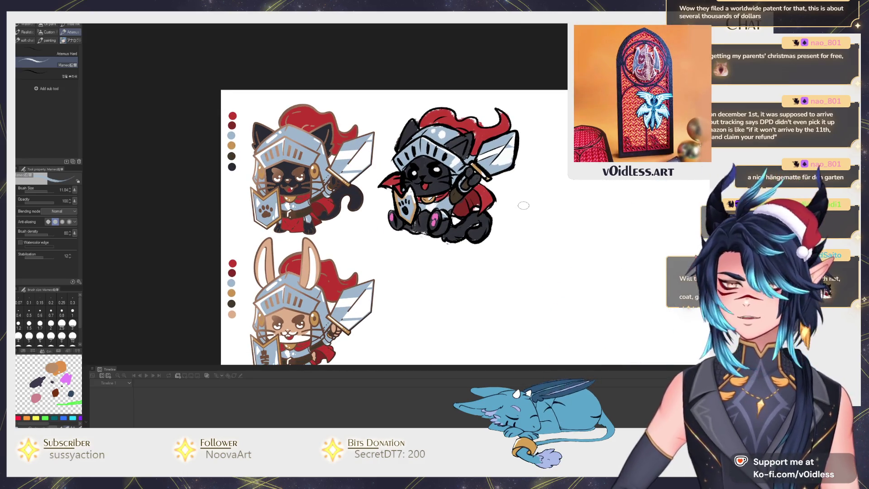
{"action": "left_click", "coordinate": [471, 207], "text": "alt"}
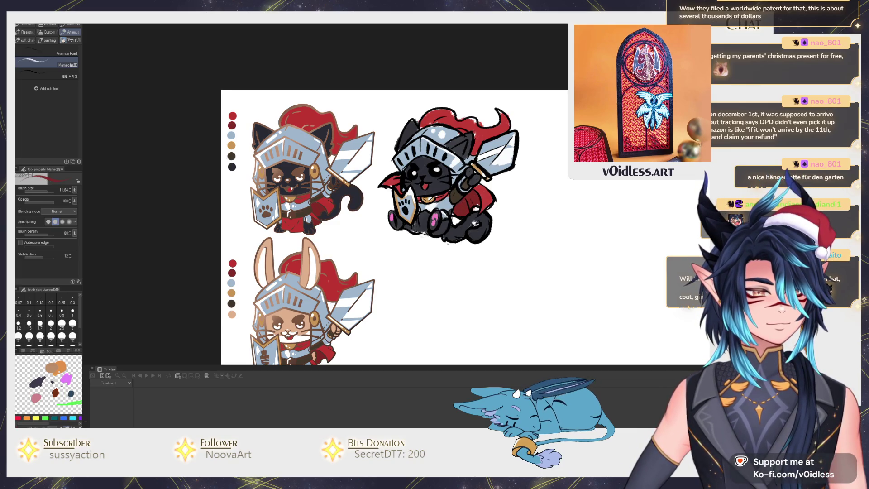
{"action": "left_click_drag", "start_coordinate": [474, 223], "coordinate": [443, 232]}
{"action": "left_click", "coordinate": [425, 227], "text": "alt"}
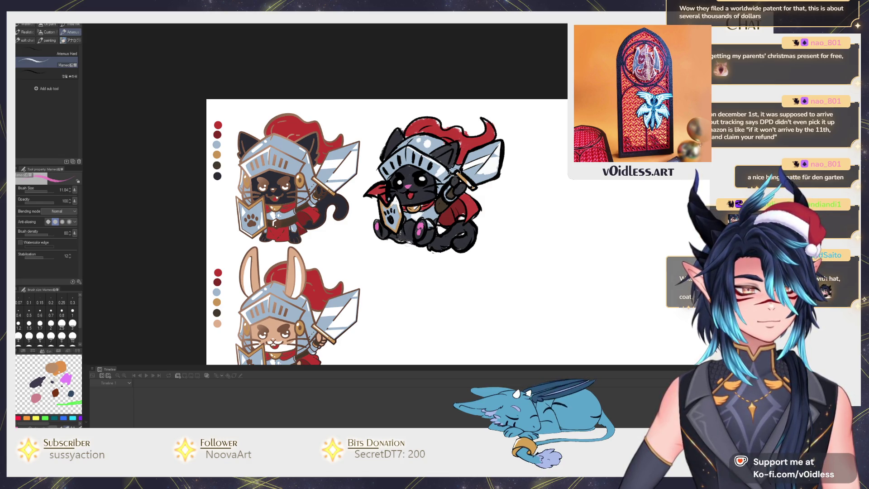
{"action": "scroll", "coordinate": [497, 231], "scroll_direction": "down", "scroll_amount": 3}
{"action": "scroll", "coordinate": [419, 177], "scroll_direction": "up", "scroll_amount": 4}
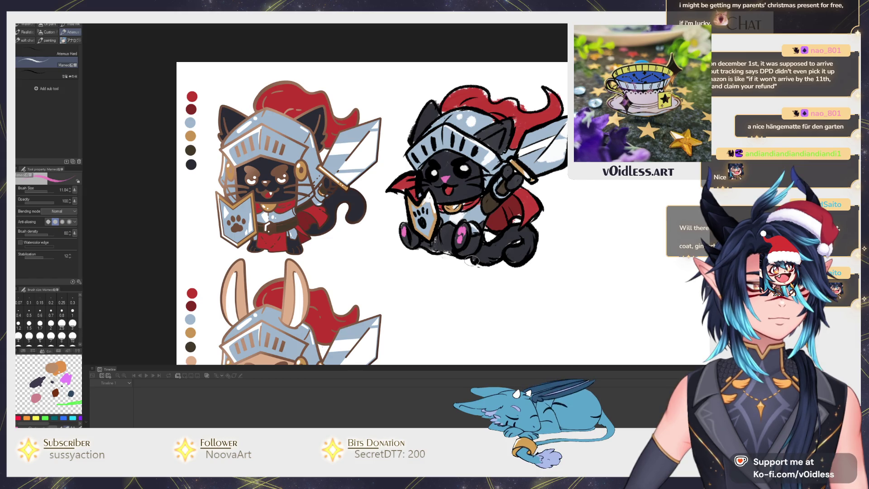
{"action": "left_click_drag", "start_coordinate": [471, 260], "coordinate": [456, 263]}
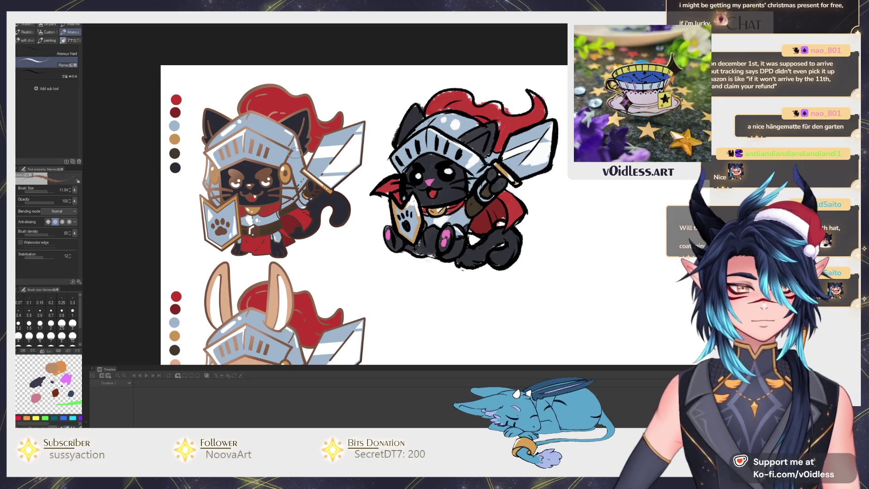
{"action": "key", "text": "b"}
{"action": "mouse_move", "coordinate": [453, 136]}
{"action": "left_mouse_down"}
{"action": "mouse_move", "coordinate": [448, 163]}
{"action": "mouse_move", "coordinate": [543, 204]}
{"action": "mouse_move", "coordinate": [485, 271]}
{"action": "mouse_move", "coordinate": [521, 113]}
{"action": "mouse_move", "coordinate": [437, 132]}
{"action": "left_mouse_up"}
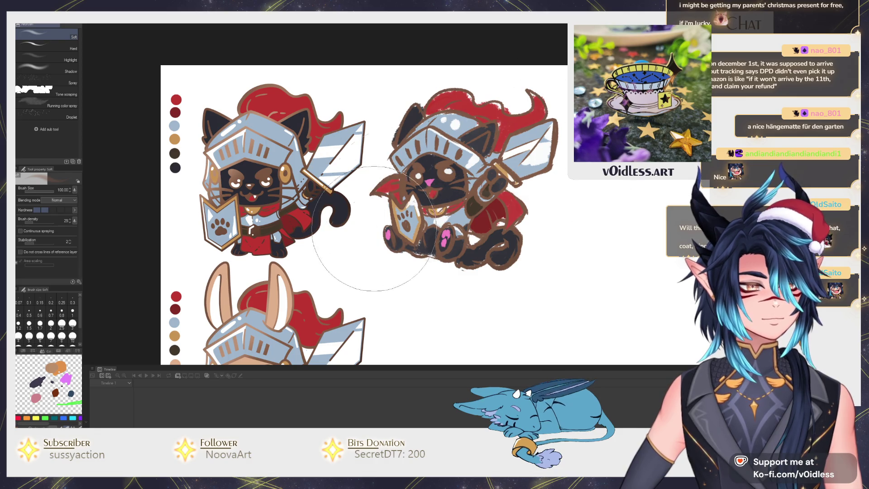
Shrink the Soft airbrush to about 40 and tint the remaining leg and tail outlines brown
{"action": "left_click_drag", "start_coordinate": [390, 223], "coordinate": [343, 208]}
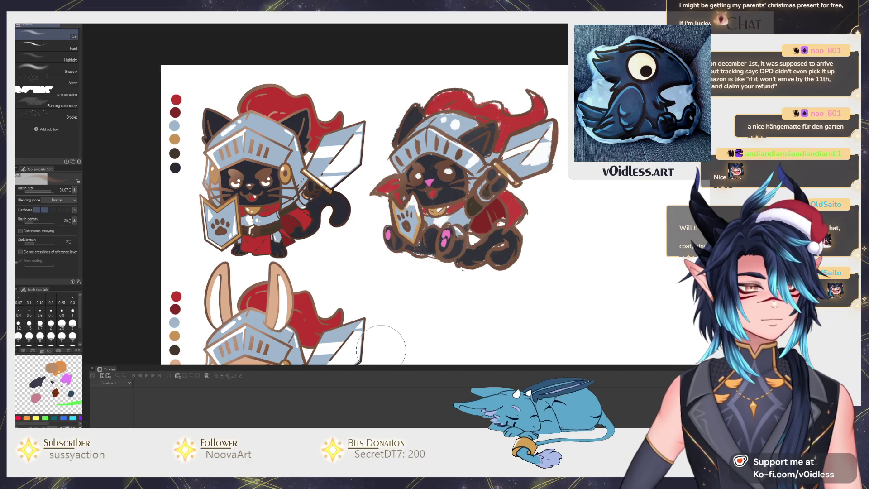
{"action": "scroll", "coordinate": [507, 231], "scroll_direction": "down", "scroll_amount": 5}
{"action": "scroll", "coordinate": [484, 268], "scroll_direction": "up", "scroll_amount": 5}
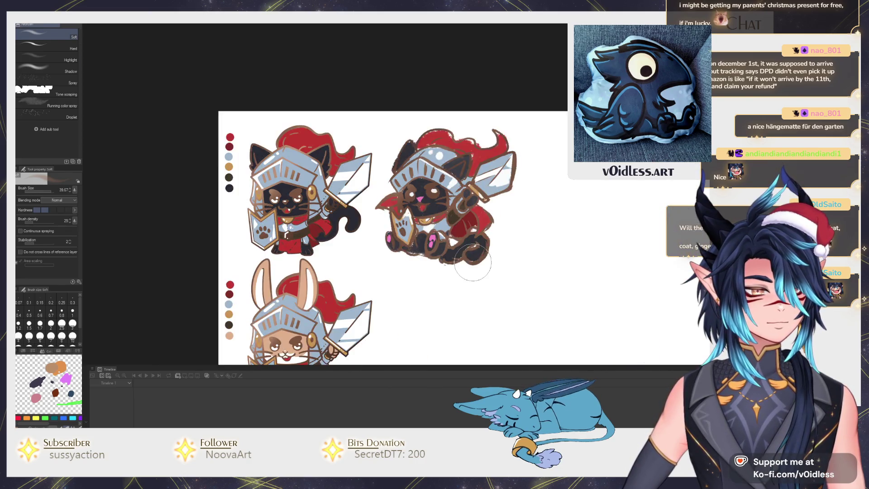
{"action": "key", "text": "p"}
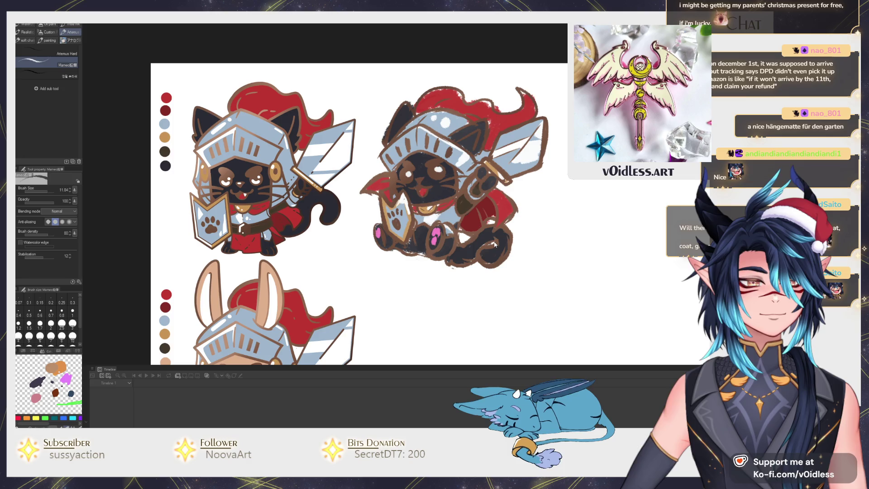
{"action": "scroll", "coordinate": [493, 245], "scroll_direction": "down", "scroll_amount": 5}
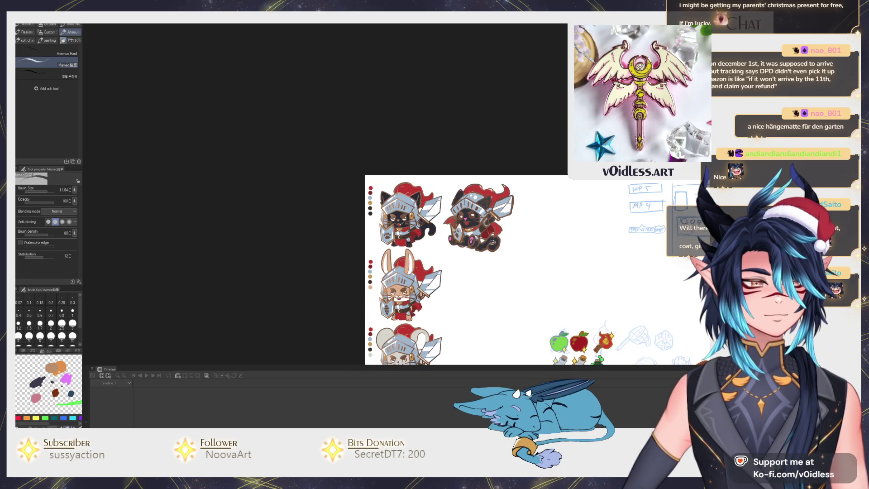
{"action": "scroll", "coordinate": [480, 237], "scroll_direction": "up", "scroll_amount": 5}
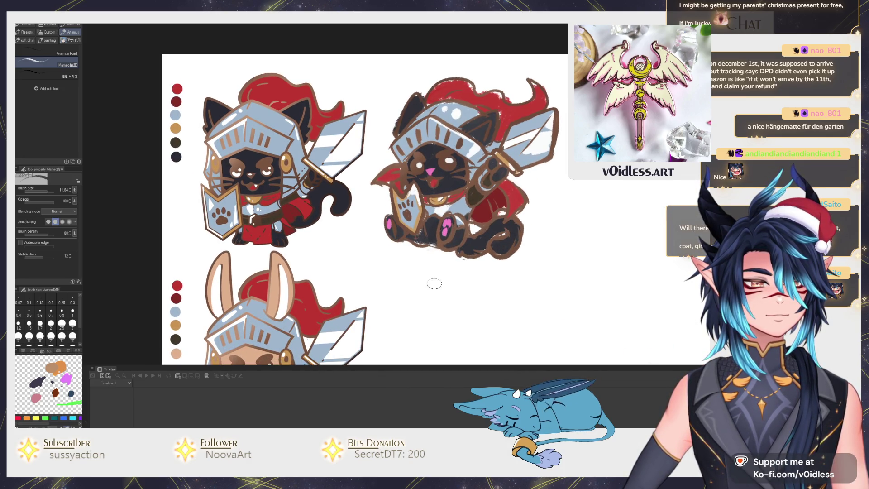
{"action": "scroll", "coordinate": [434, 283], "scroll_direction": "up", "scroll_amount": 2}
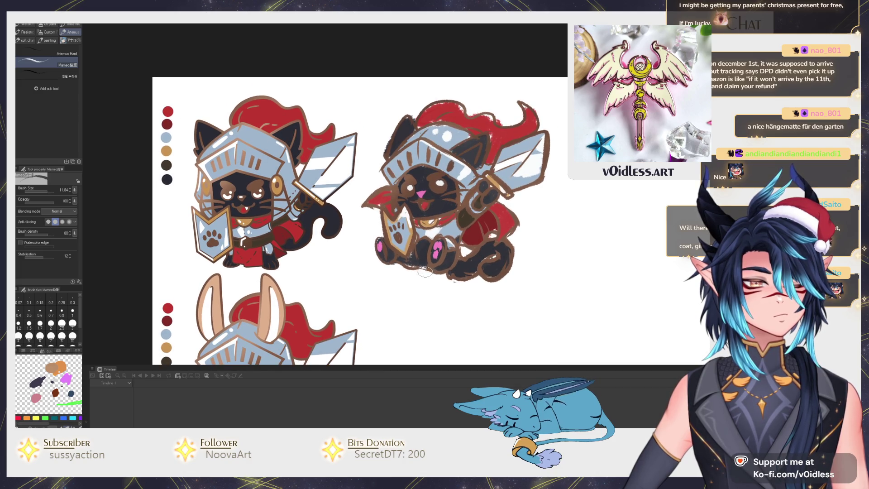
Redraw the cat's eyes as glossy black with white highlights
{"action": "key", "text": "e"}
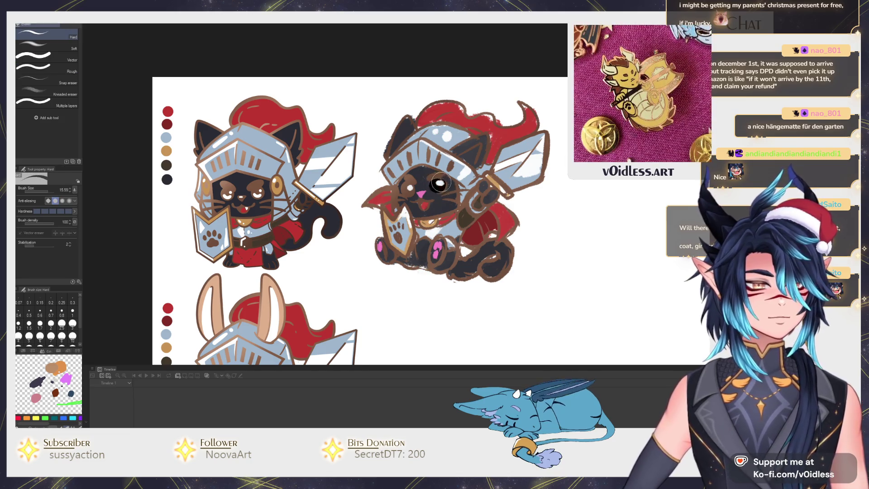
{"action": "mouse_move", "coordinate": [430, 180]}
{"action": "left_mouse_down"}
{"action": "mouse_move", "coordinate": [437, 185]}
{"action": "mouse_move", "coordinate": [409, 181]}
{"action": "mouse_move", "coordinate": [400, 200]}
{"action": "mouse_move", "coordinate": [372, 192]}
{"action": "mouse_move", "coordinate": [374, 207]}
{"action": "mouse_move", "coordinate": [455, 205]}
{"action": "mouse_move", "coordinate": [442, 211]}
{"action": "mouse_move", "coordinate": [457, 195]}
{"action": "mouse_move", "coordinate": [496, 183]}
{"action": "mouse_move", "coordinate": [465, 199]}
{"action": "left_mouse_up"}
{"action": "key", "text": "p"}
{"action": "scroll", "coordinate": [401, 200], "scroll_direction": "up", "scroll_amount": 2}
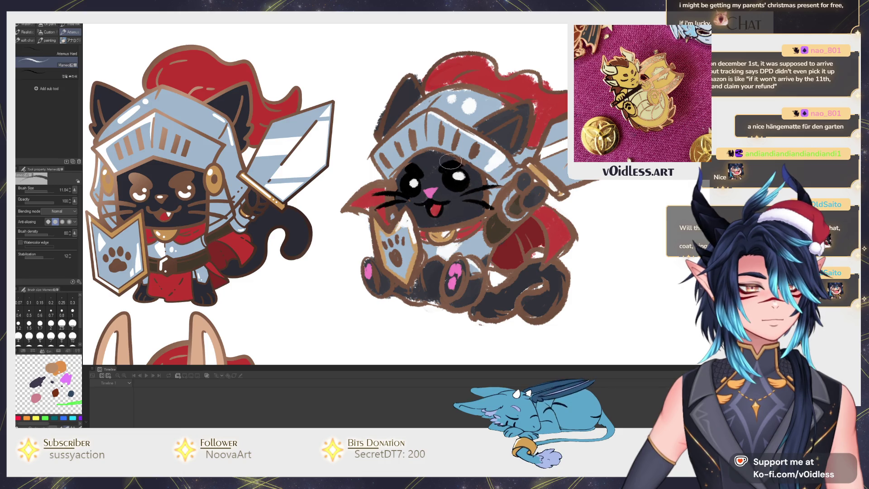
{"action": "scroll", "coordinate": [471, 173], "scroll_direction": "down", "scroll_amount": 5}
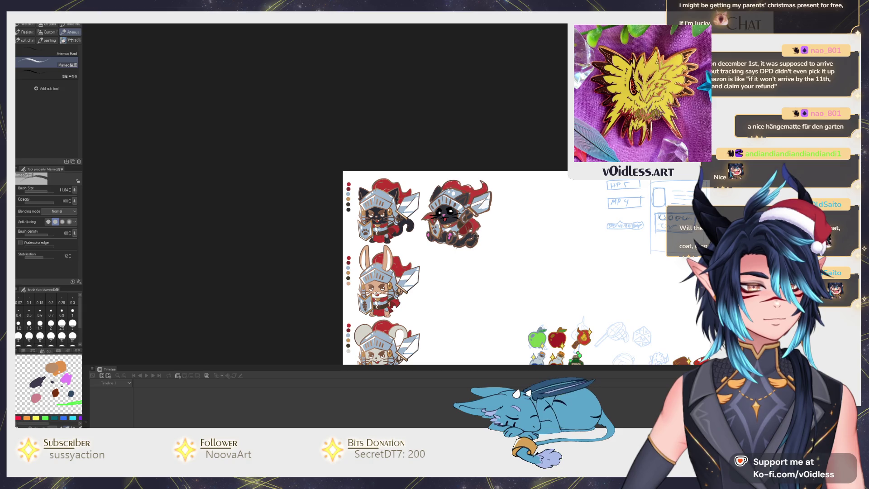
{"action": "scroll", "coordinate": [475, 236], "scroll_direction": "up", "scroll_amount": 5}
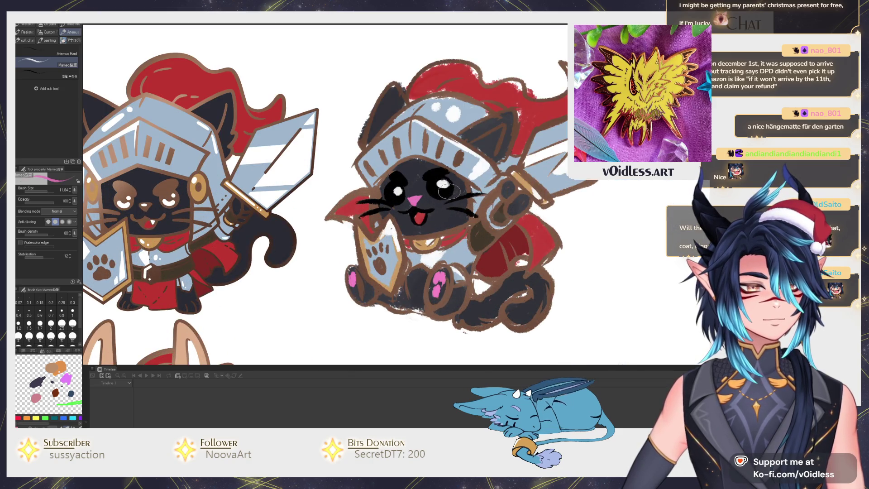
Fill the inside of the cat's ear with pink
{"action": "key", "text": "g"}
{"action": "left_click", "coordinate": [492, 140]}
{"action": "key", "text": "p"}
{"action": "scroll", "coordinate": [483, 218], "scroll_direction": "down", "scroll_amount": 3}
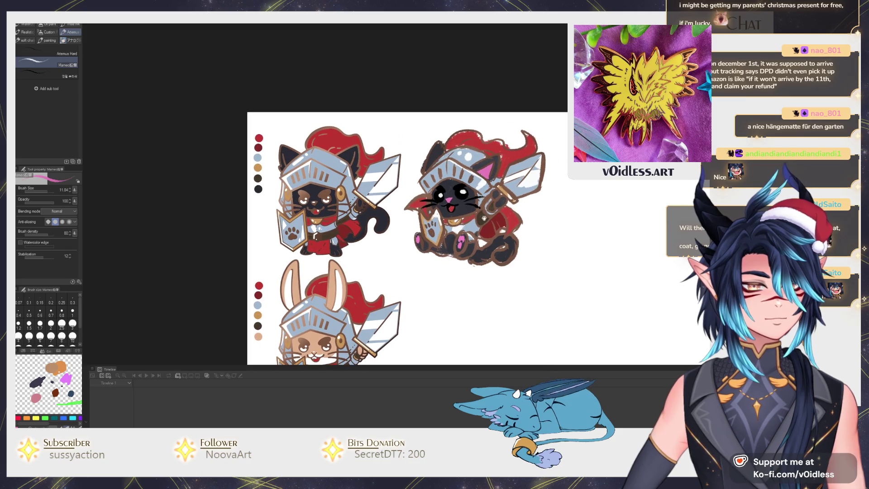
{"action": "scroll", "coordinate": [508, 207], "scroll_direction": "down", "scroll_amount": 3}
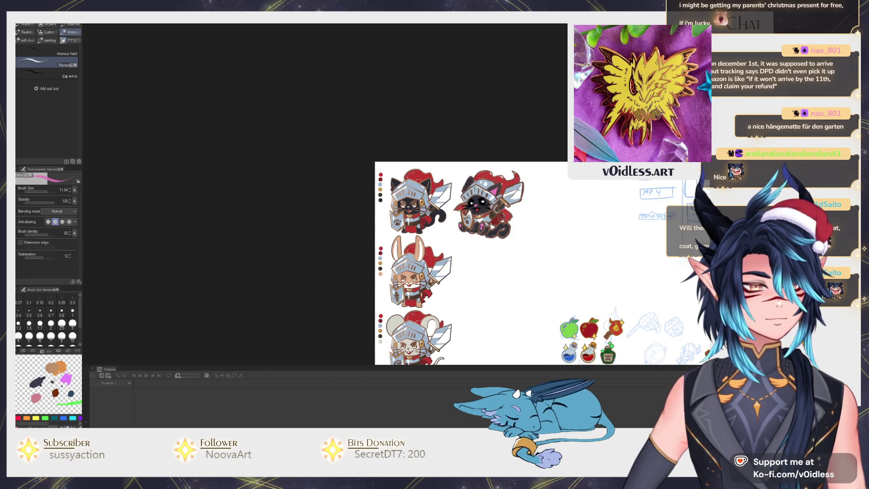
{"action": "scroll", "coordinate": [499, 216], "scroll_direction": "up", "scroll_amount": 3}
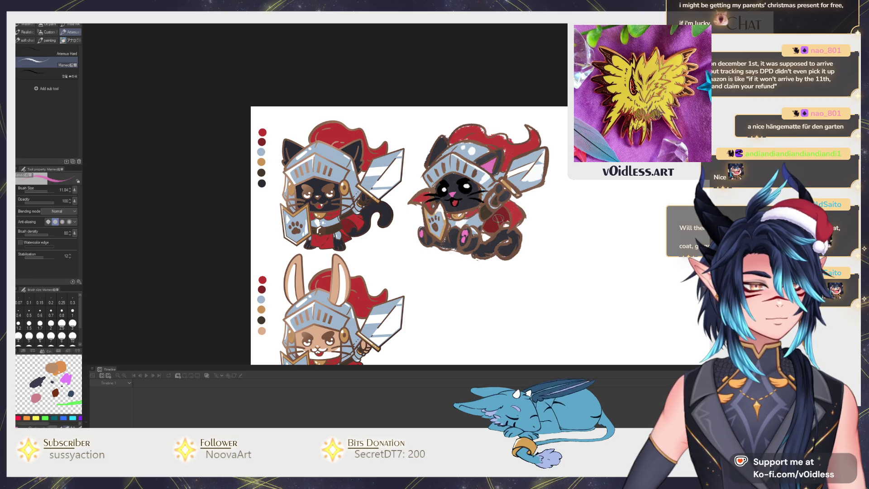
{"action": "scroll", "coordinate": [496, 217], "scroll_direction": "up", "scroll_amount": 2}
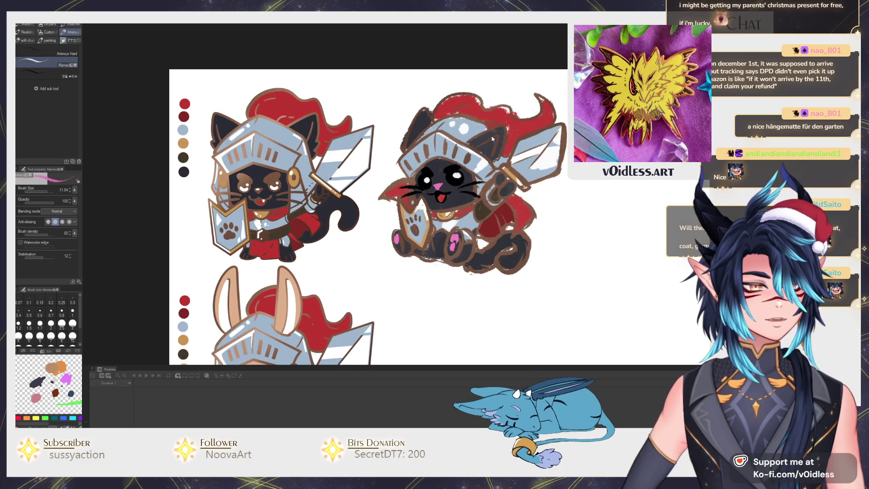
Paint pink on the shield's paw emblem
{"action": "key", "text": "e"}
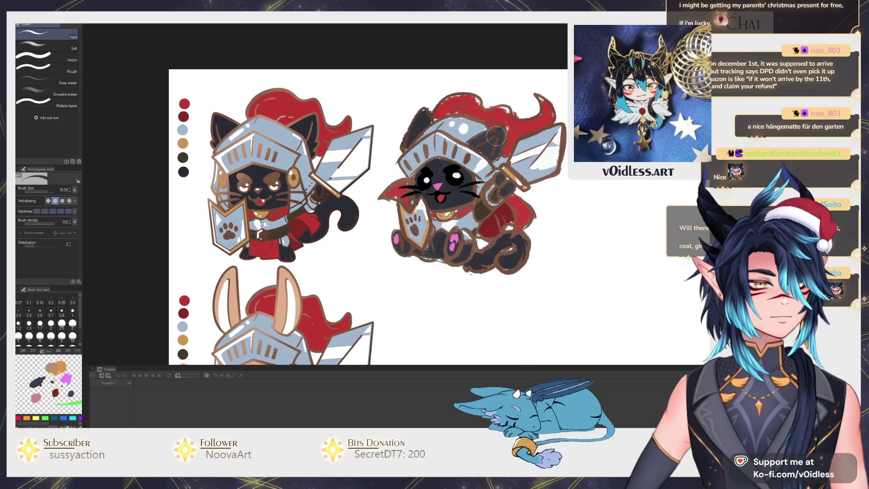
{"action": "key", "text": "b"}
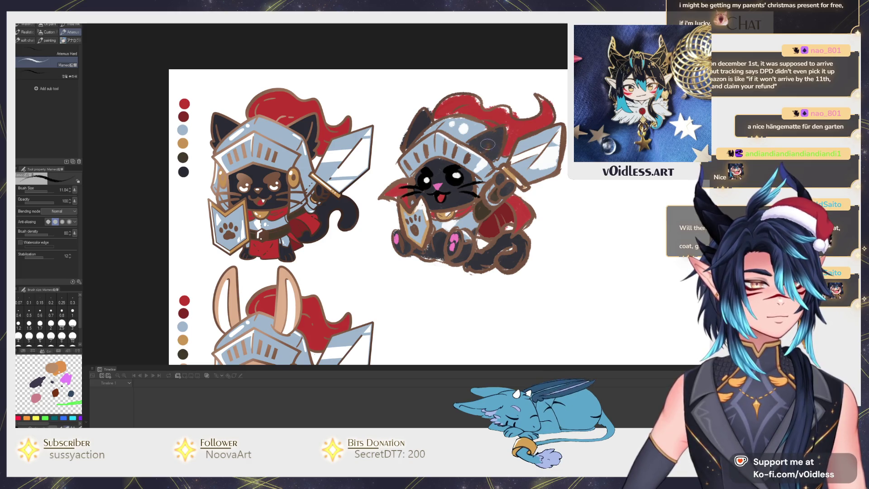
{"action": "scroll", "coordinate": [491, 138], "scroll_direction": "down", "scroll_amount": 2}
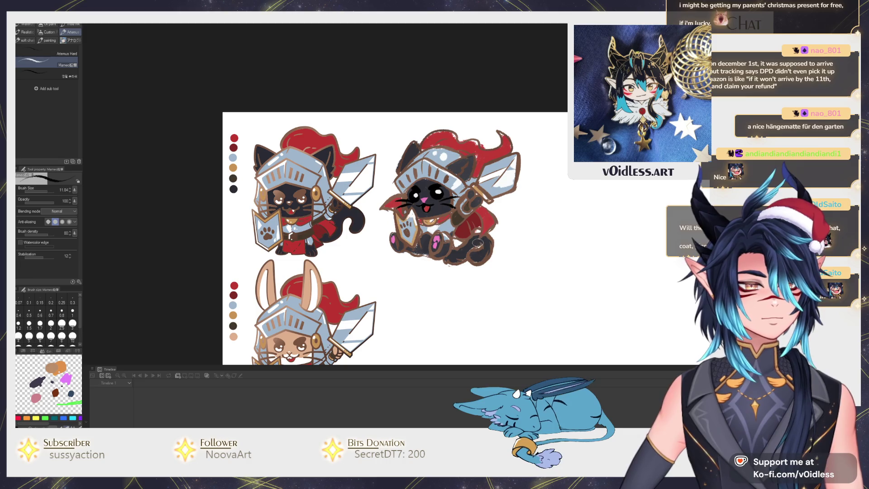
{"action": "scroll", "coordinate": [477, 243], "scroll_direction": "down", "scroll_amount": 2}
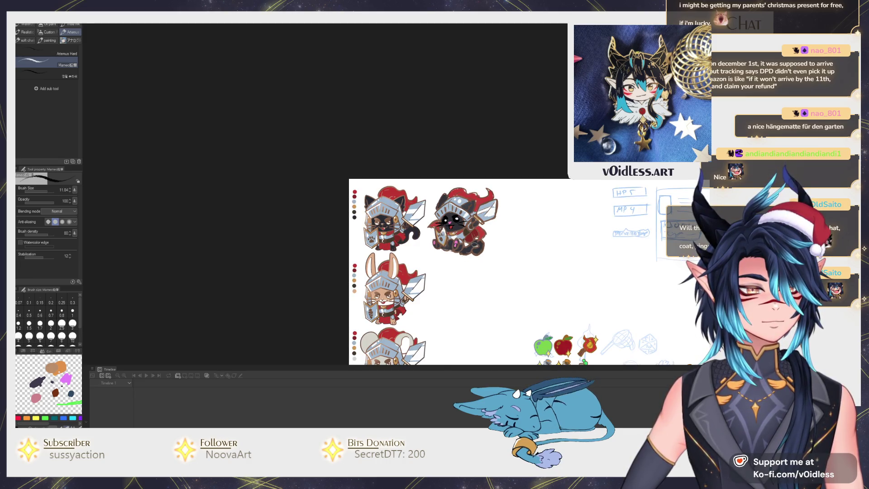
{"action": "scroll", "coordinate": [471, 246], "scroll_direction": "up", "scroll_amount": 3}
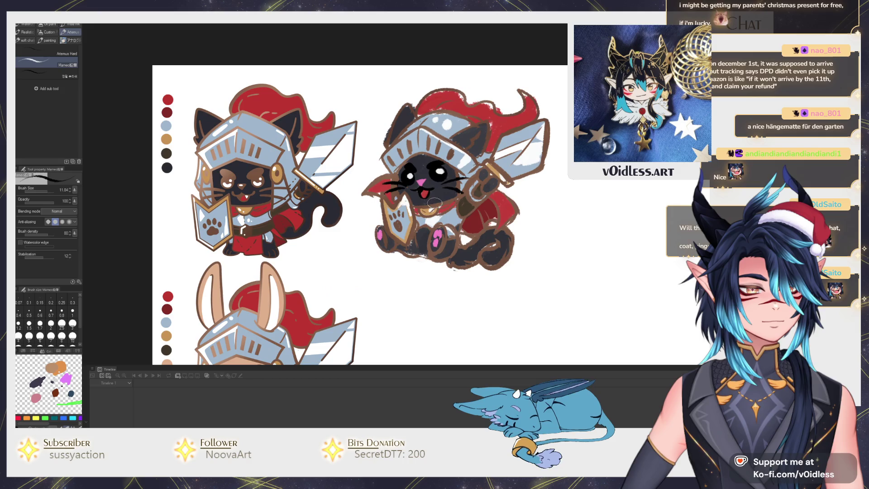
{"action": "left_click_drag", "start_coordinate": [396, 220], "coordinate": [398, 224]}
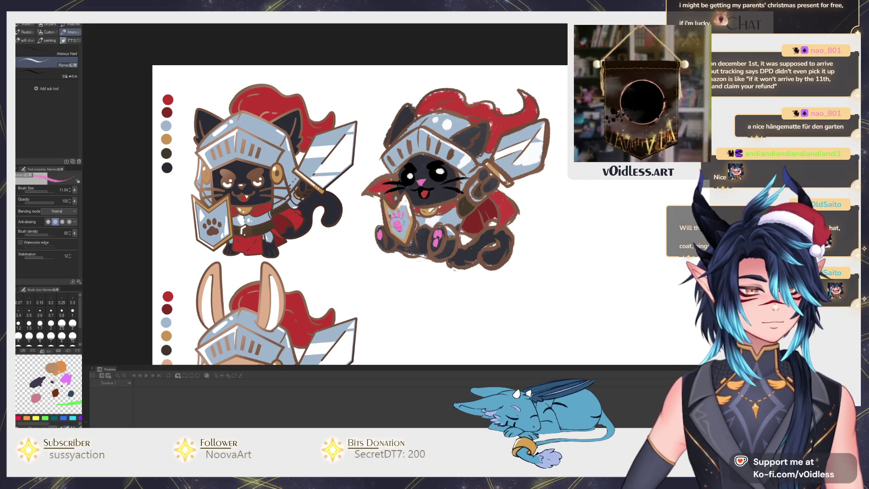
{"action": "scroll", "coordinate": [421, 222], "scroll_direction": "down", "scroll_amount": 1}
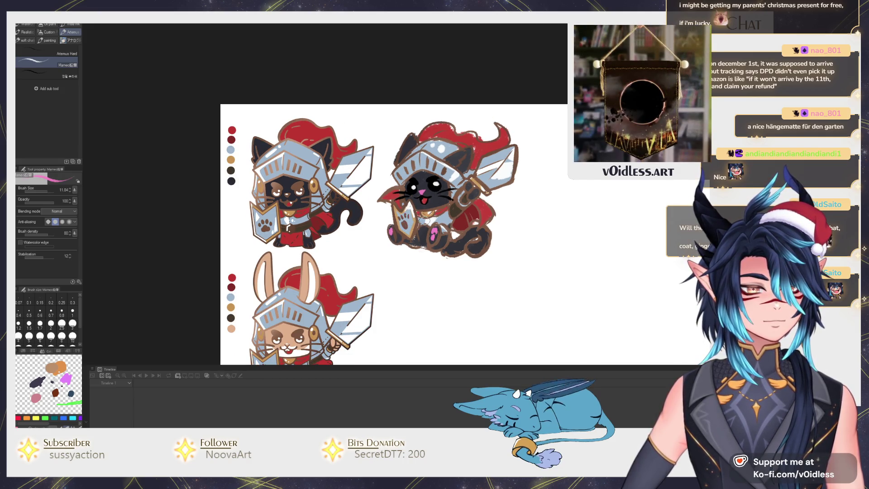
{"action": "left_click_drag", "start_coordinate": [410, 237], "coordinate": [424, 245]}
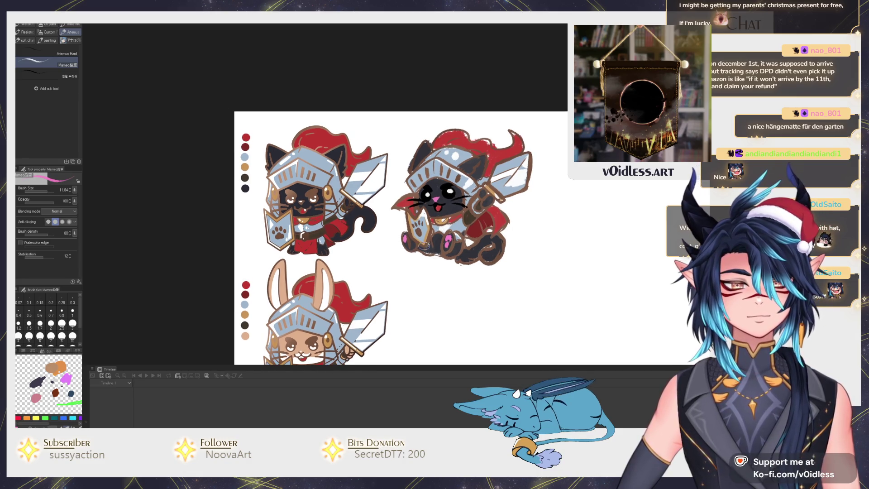
Erase the pink paw pads from the second cat with a larger eraser
{"action": "key", "text": "e"}
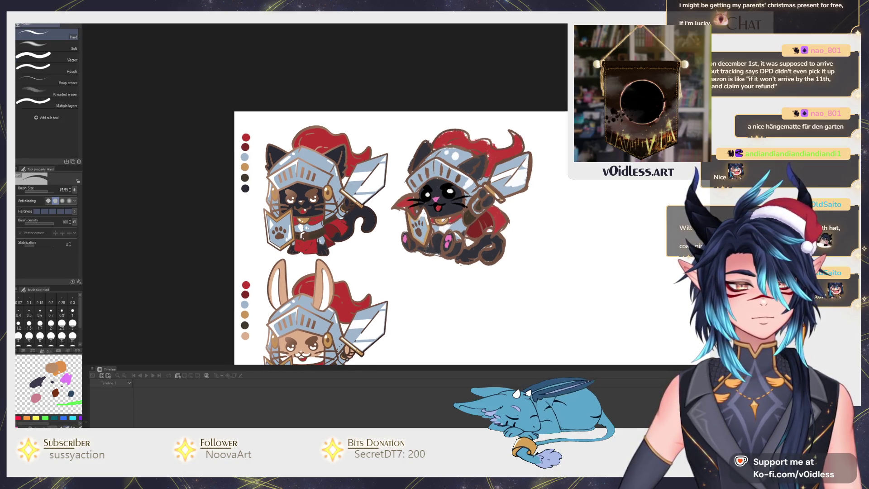
{"action": "key", "text": "bracketright"}
{"action": "mouse_move", "coordinate": [432, 217]}
{"action": "left_mouse_down"}
{"action": "mouse_move", "coordinate": [407, 236]}
{"action": "mouse_move", "coordinate": [441, 247]}
{"action": "mouse_move", "coordinate": [441, 267]}
{"action": "left_mouse_up"}
{"action": "scroll", "coordinate": [448, 179], "scroll_direction": "up", "scroll_amount": 2}
{"action": "key", "text": "p"}
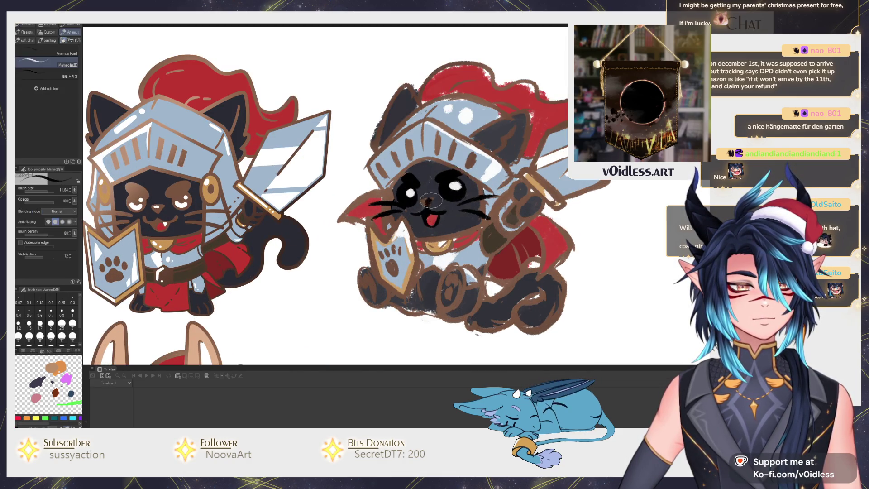
{"action": "scroll", "coordinate": [429, 203], "scroll_direction": "down", "scroll_amount": 5}
{"action": "scroll", "coordinate": [480, 261], "scroll_direction": "up", "scroll_amount": 3}
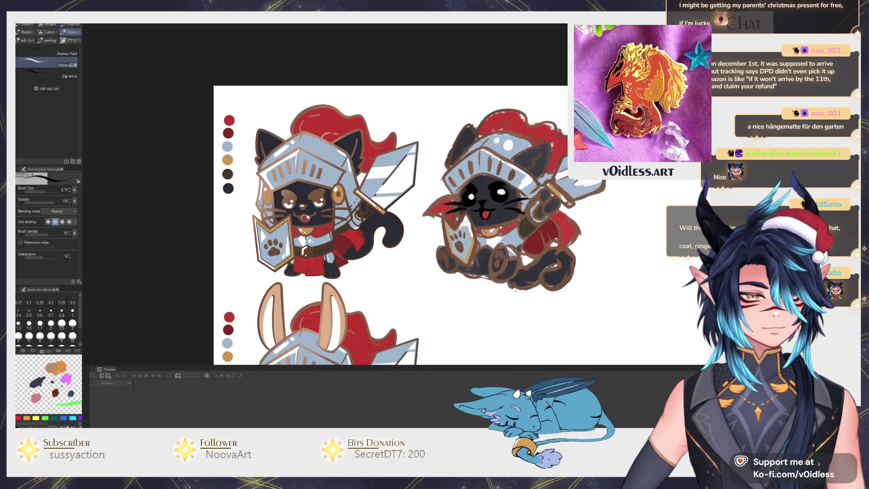
Dab a light highlight on the cat's tongue
{"action": "scroll", "coordinate": [320, 239], "scroll_direction": "up", "scroll_amount": 3}
{"action": "scroll", "coordinate": [445, 239], "scroll_direction": "up", "scroll_amount": 3}
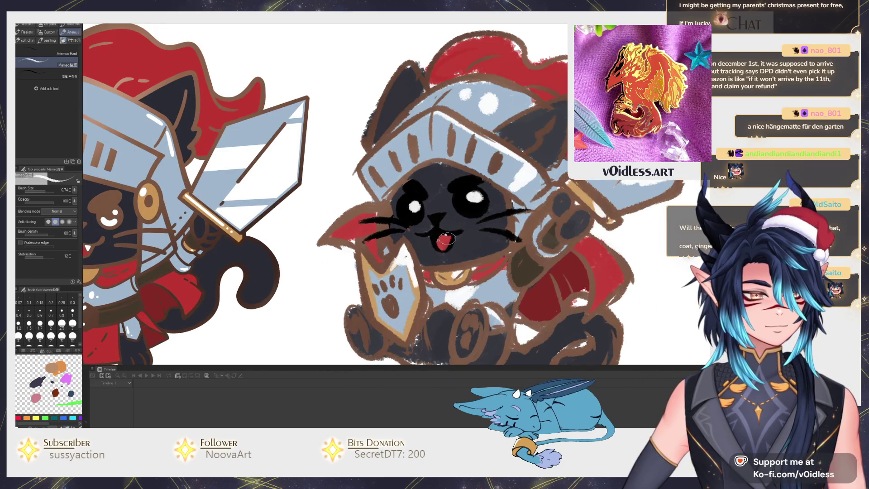
{"action": "left_click", "coordinate": [446, 237]}
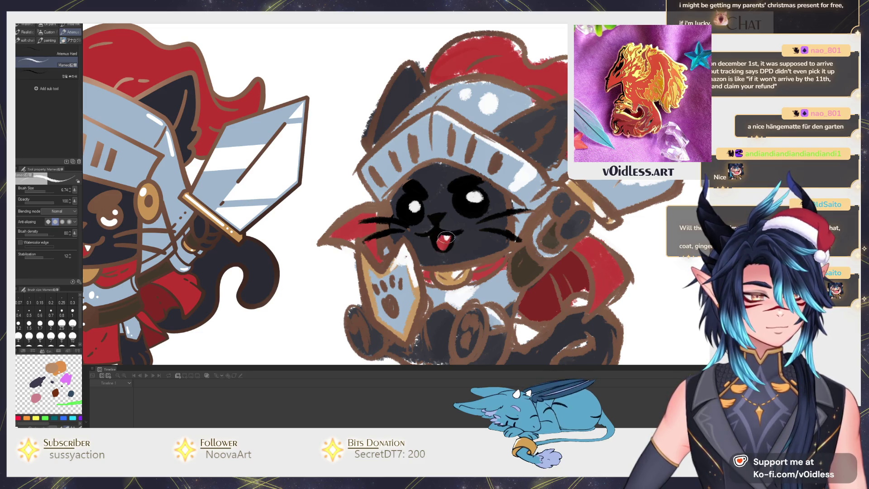
{"action": "scroll", "coordinate": [445, 237], "scroll_direction": "down", "scroll_amount": 5}
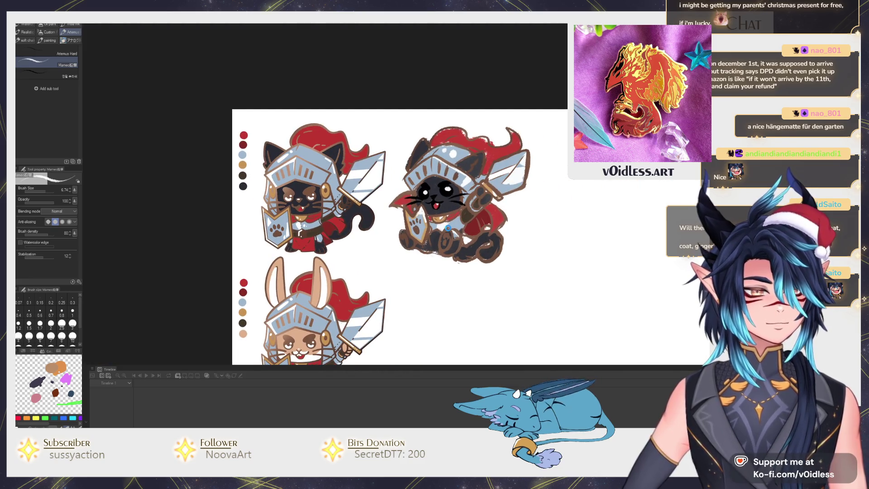
{"action": "scroll", "coordinate": [452, 210], "scroll_direction": "down", "scroll_amount": 2}
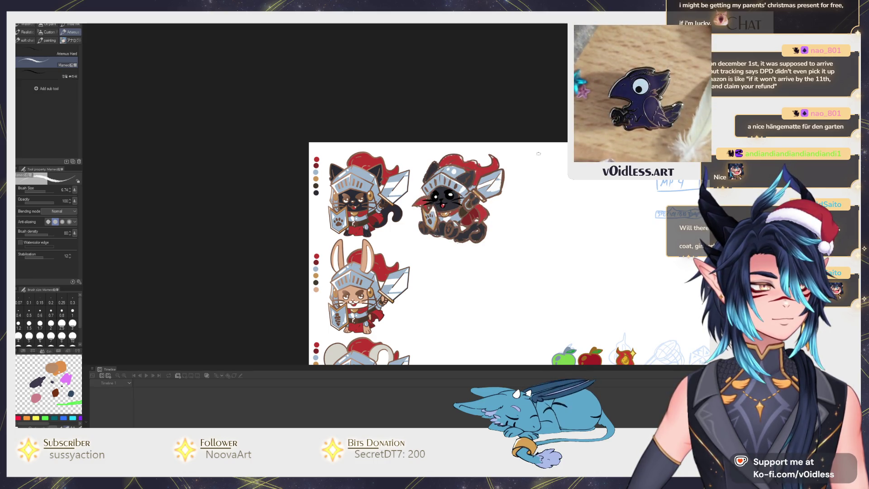
{"action": "scroll", "coordinate": [487, 207], "scroll_direction": "up", "scroll_amount": 2}
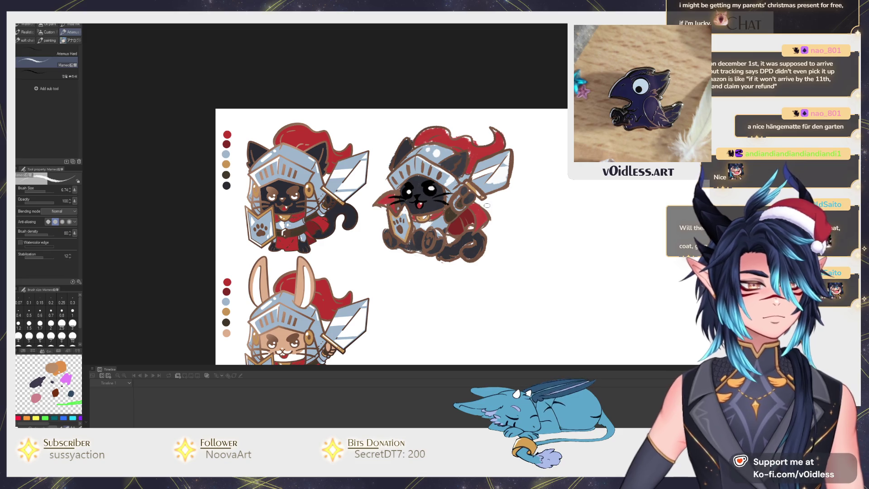
{"action": "left_click_drag", "start_coordinate": [458, 195], "coordinate": [401, 205]}
{"action": "scroll", "coordinate": [478, 230], "scroll_direction": "down", "scroll_amount": 2}
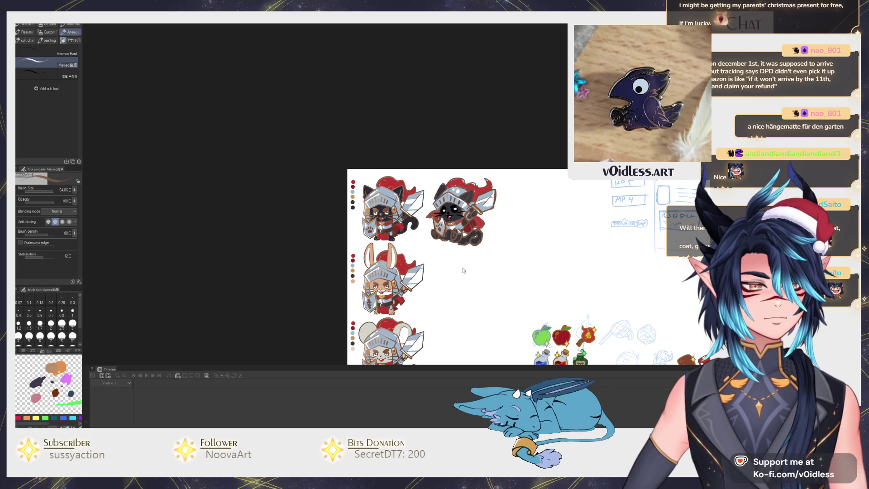
{"action": "scroll", "coordinate": [459, 265], "scroll_direction": "up", "scroll_amount": 3}
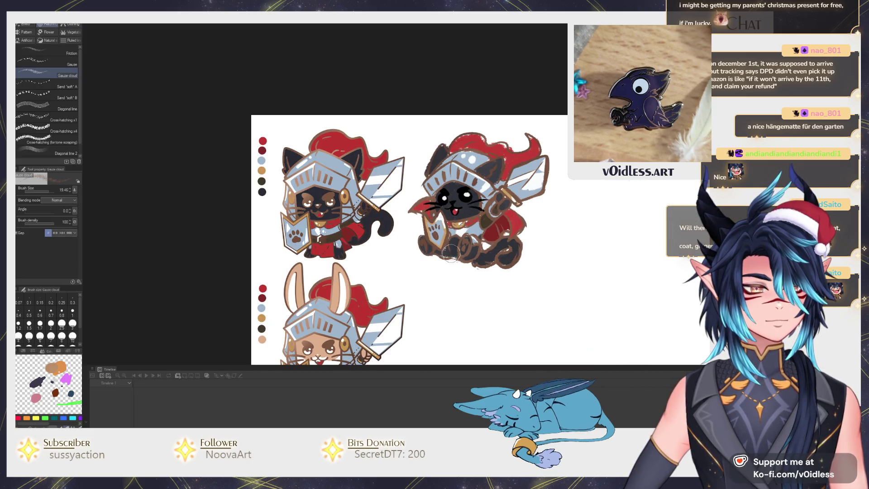
Resize the brush and paint blue and red swatches beside the second cat
{"action": "mouse_move", "coordinate": [453, 254]}
{"action": "left_mouse_down"}
{"action": "mouse_move", "coordinate": [439, 270]}
{"action": "mouse_move", "coordinate": [332, 297]}
{"action": "left_mouse_up"}
{"action": "scroll", "coordinate": [407, 200], "scroll_direction": "up", "scroll_amount": 2}
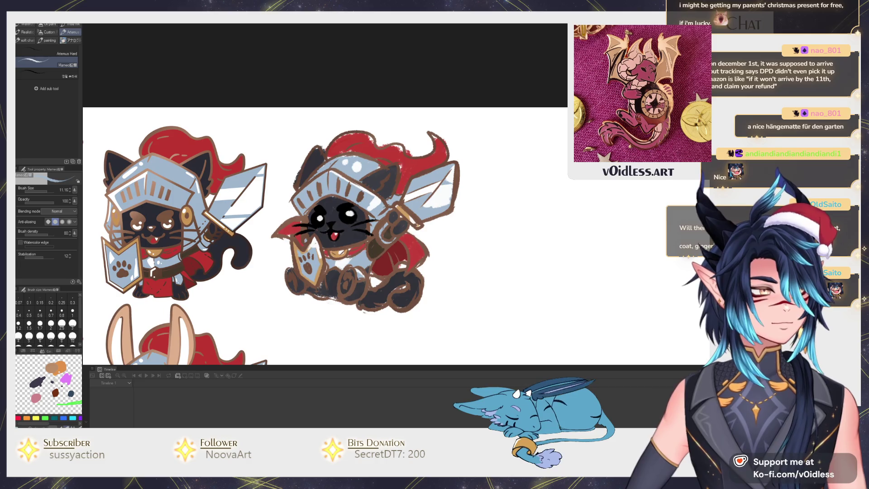
{"action": "left_click_drag", "start_coordinate": [494, 177], "coordinate": [469, 187]}
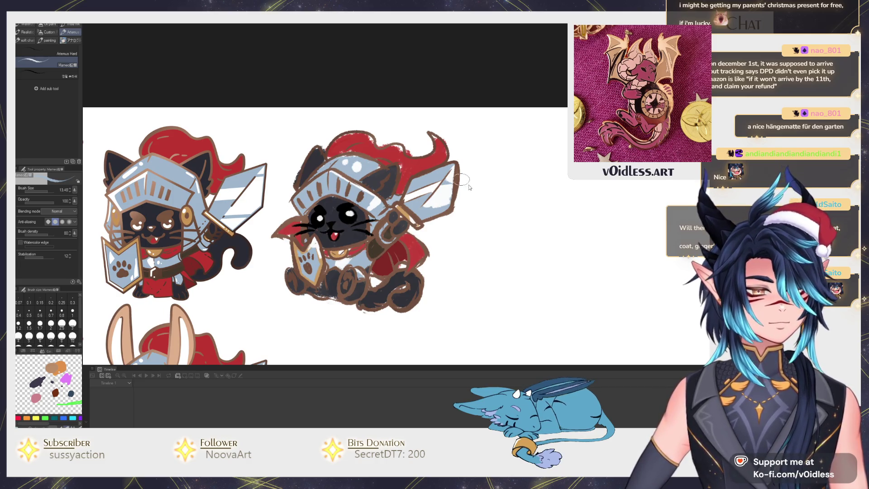
{"action": "left_click_drag", "start_coordinate": [493, 151], "coordinate": [497, 206]}
{"action": "left_click", "coordinate": [445, 154], "text": "alt"}
Sample colours from the artwork and add tan and dark grey swatches below
{"action": "left_click", "coordinate": [388, 261], "text": "alt"}
{"action": "left_click_drag", "start_coordinate": [446, 252], "coordinate": [428, 248]}
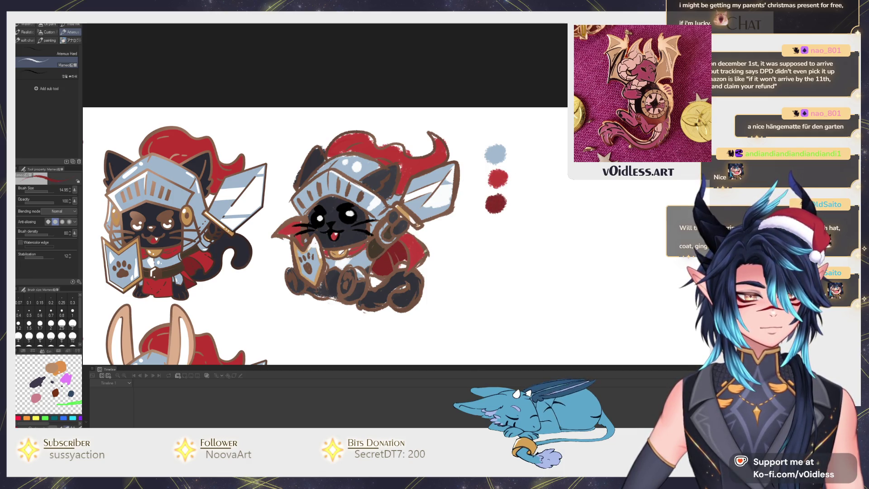
{"action": "left_click", "coordinate": [394, 213], "text": "alt"}
{"action": "left_click_drag", "start_coordinate": [493, 225], "coordinate": [498, 228]}
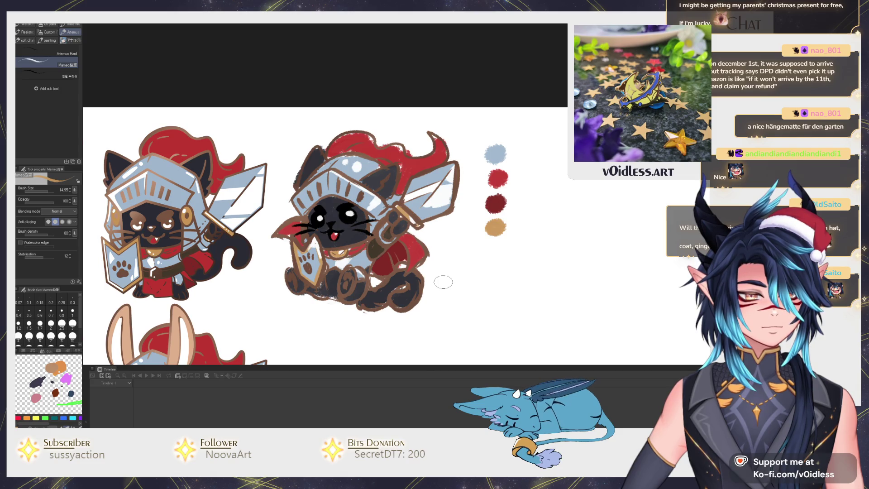
{"action": "left_click", "coordinate": [414, 282], "text": "alt"}
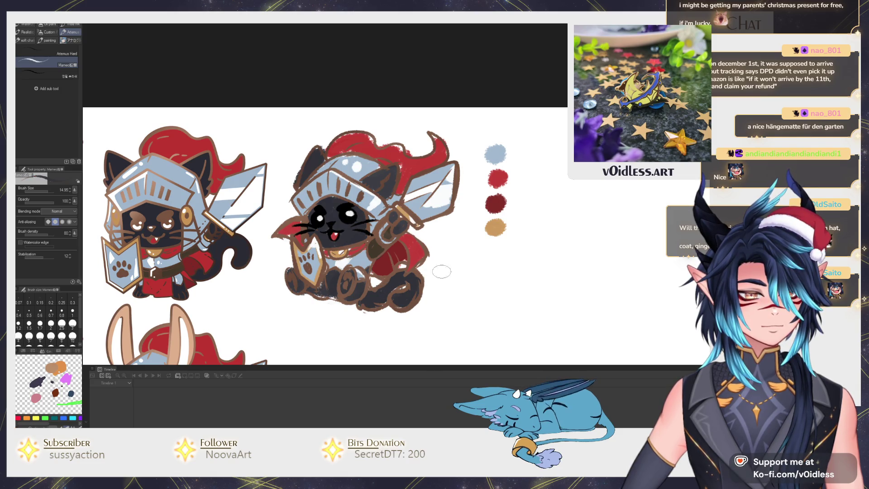
{"action": "left_click_drag", "start_coordinate": [493, 251], "coordinate": [494, 255]}
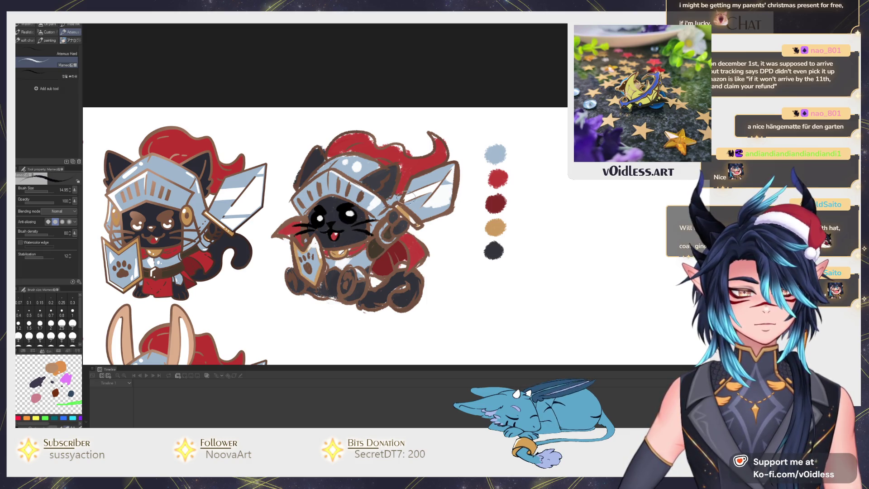
Start a second column with near-black, tan, a black ring and dark red swatches
{"action": "left_click_drag", "start_coordinate": [532, 153], "coordinate": [537, 157]}
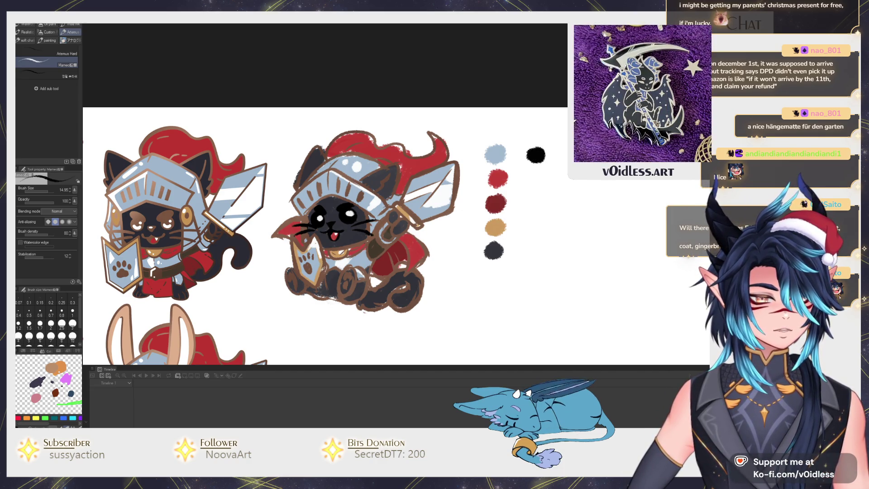
{"action": "left_click", "coordinate": [495, 226], "text": "alt"}
{"action": "left_click_drag", "start_coordinate": [533, 180], "coordinate": [535, 179]}
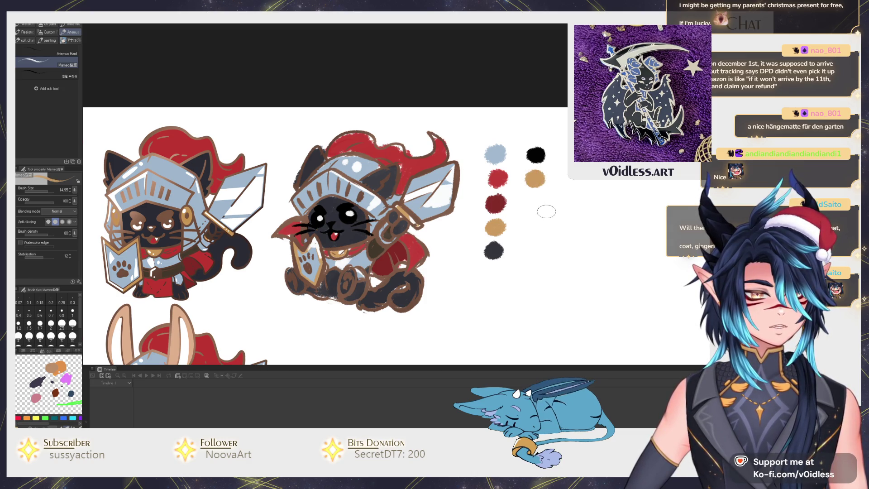
{"action": "left_click", "coordinate": [538, 155], "text": "alt"}
{"action": "left_click_drag", "start_coordinate": [536, 195], "coordinate": [535, 194]}
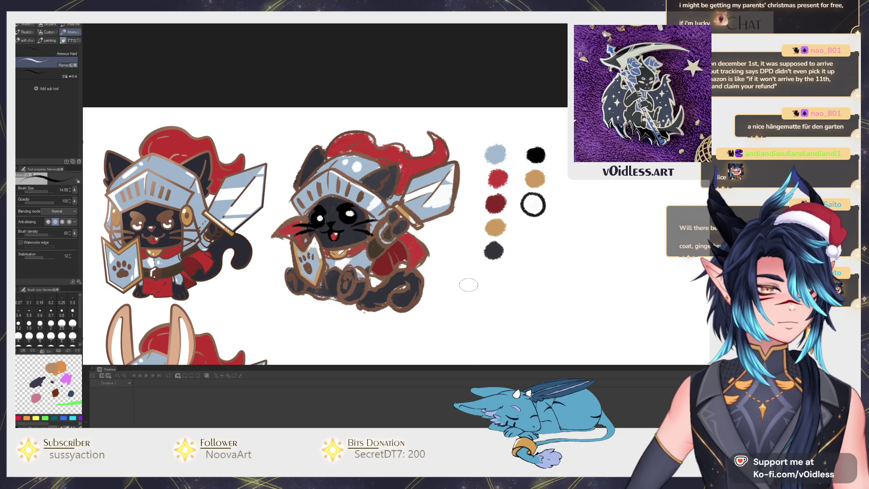
{"action": "left_click", "coordinate": [496, 203], "text": "alt"}
{"action": "mouse_move", "coordinate": [520, 224]}
{"action": "left_mouse_down"}
{"action": "mouse_move", "coordinate": [538, 228]}
{"action": "mouse_move", "coordinate": [526, 231]}
{"action": "left_mouse_up"}
Erase the leftover dark red swatch and lasso the tan and dark swatches up into the gap
{"action": "key", "text": "e"}
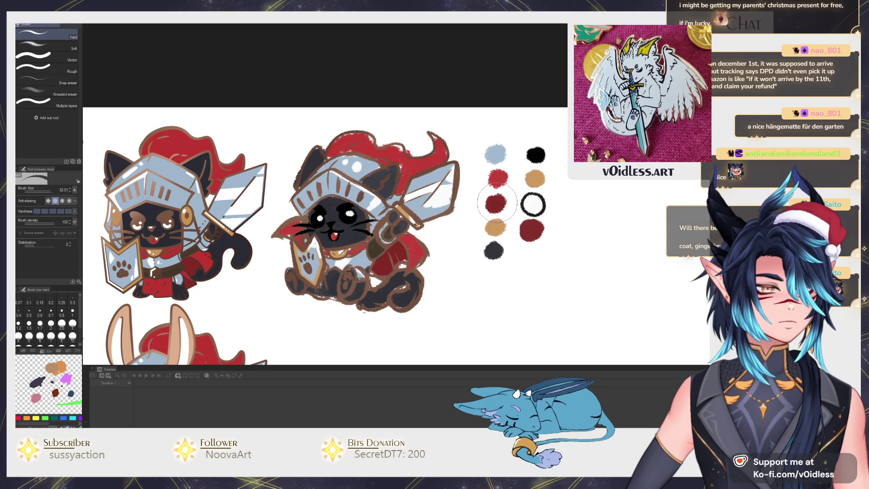
{"action": "mouse_move", "coordinate": [511, 217]}
{"action": "left_mouse_down"}
{"action": "mouse_move", "coordinate": [494, 199]}
{"action": "mouse_move", "coordinate": [503, 208]}
{"action": "mouse_move", "coordinate": [481, 268]}
{"action": "mouse_move", "coordinate": [496, 217]}
{"action": "left_mouse_up"}
{"action": "key", "text": "m"}
{"action": "left_click_drag", "start_coordinate": [499, 250], "coordinate": [499, 224]}
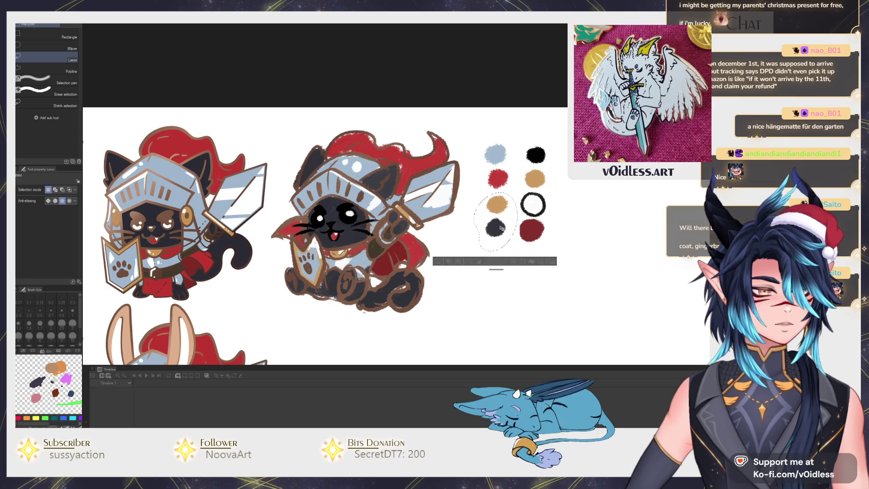
{"action": "key", "text": "ctrl+d"}
{"action": "key", "text": "p"}
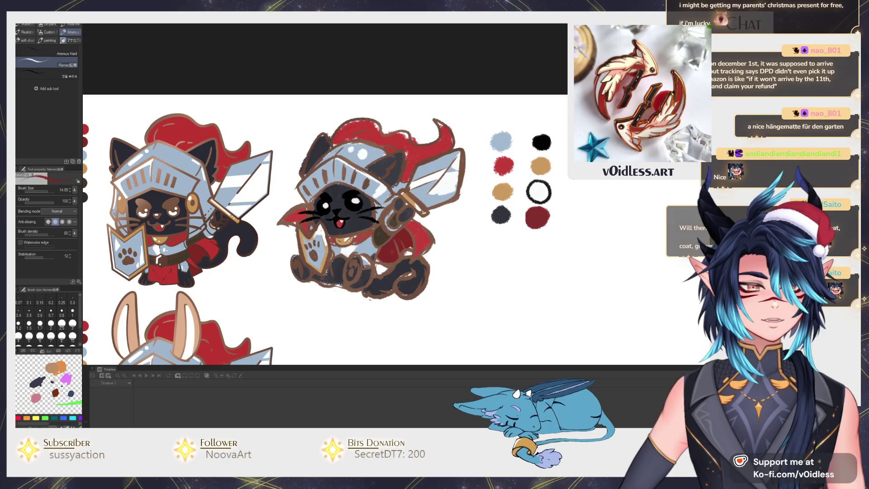
Paint red over the second knight cat's plume and shrink the brush to 7.52
{"action": "left_click_drag", "start_coordinate": [412, 214], "coordinate": [420, 231]}
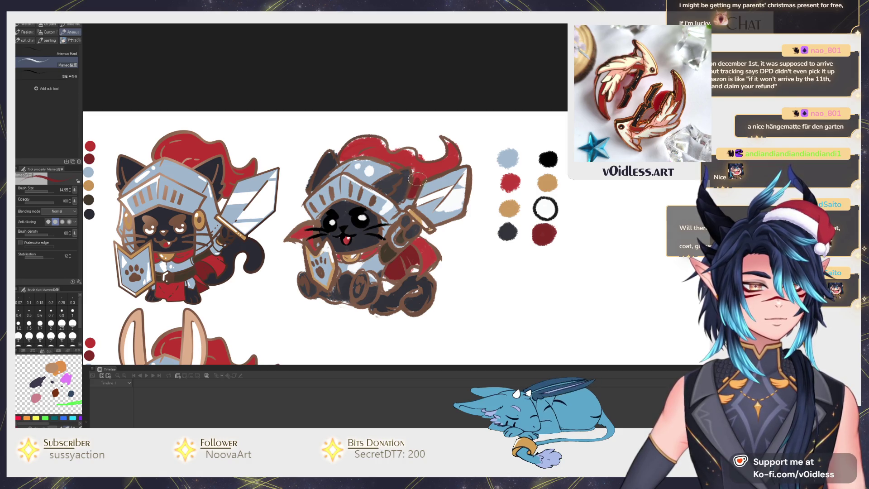
{"action": "left_click_drag", "start_coordinate": [372, 155], "coordinate": [357, 153]}
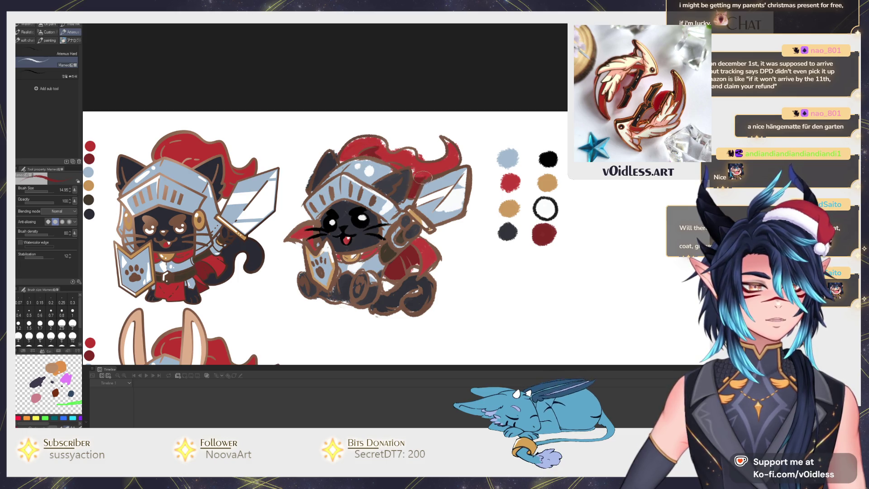
{"action": "left_click_drag", "start_coordinate": [437, 262], "coordinate": [427, 245]}
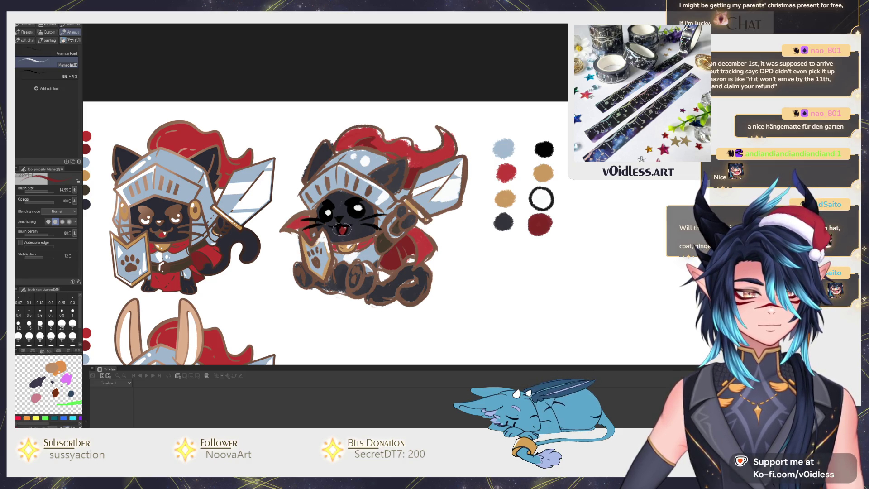
{"action": "key", "text": "bracketleft"}
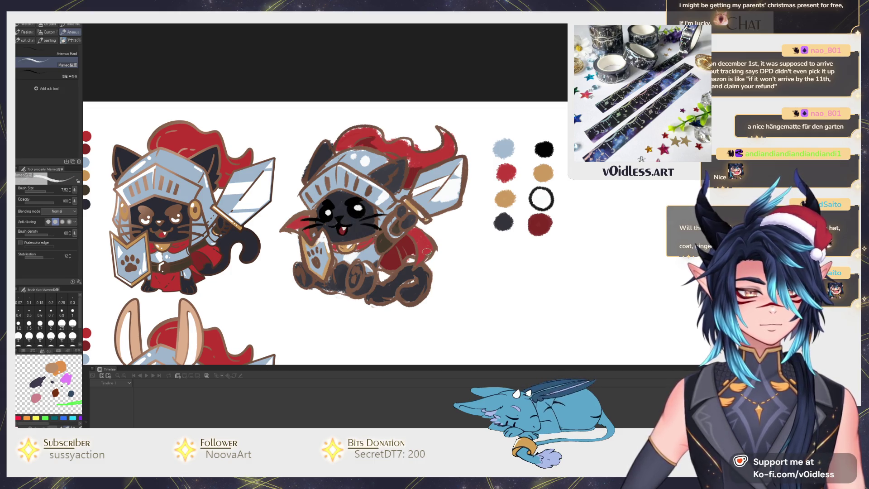
{"action": "scroll", "coordinate": [427, 252], "scroll_direction": "down", "scroll_amount": 4}
{"action": "scroll", "coordinate": [421, 255], "scroll_direction": "up", "scroll_amount": 5}
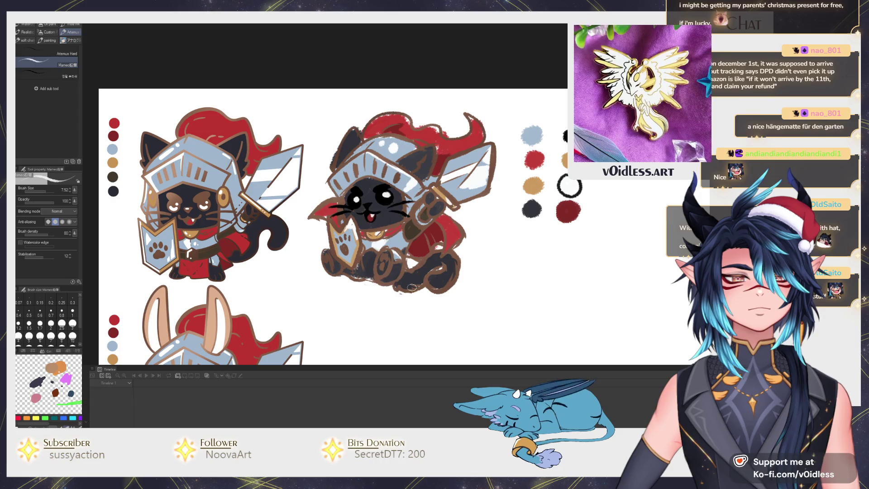
{"action": "scroll", "coordinate": [411, 288], "scroll_direction": "down", "scroll_amount": 2}
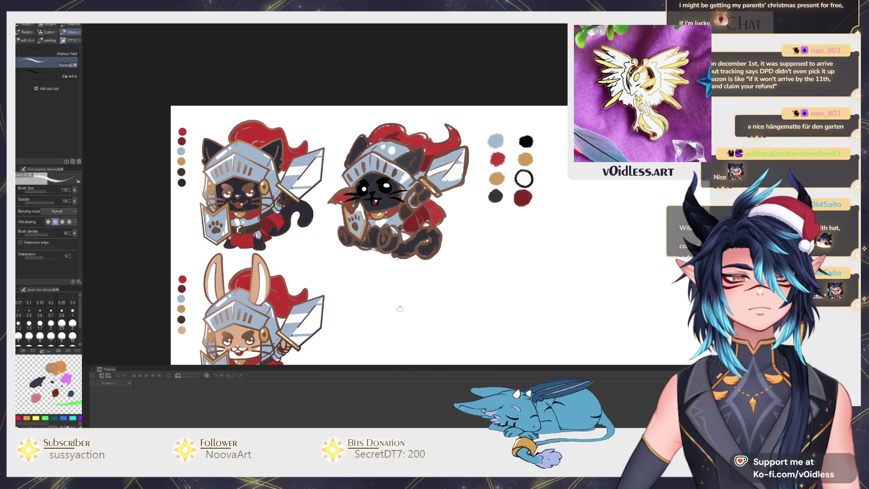
{"action": "scroll", "coordinate": [395, 303], "scroll_direction": "down", "scroll_amount": 3}
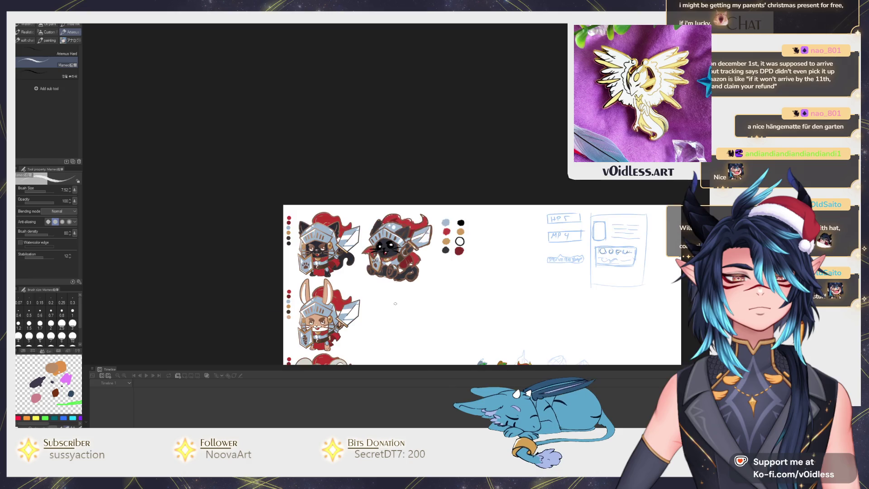
{"action": "scroll", "coordinate": [395, 303], "scroll_direction": "up", "scroll_amount": 3}
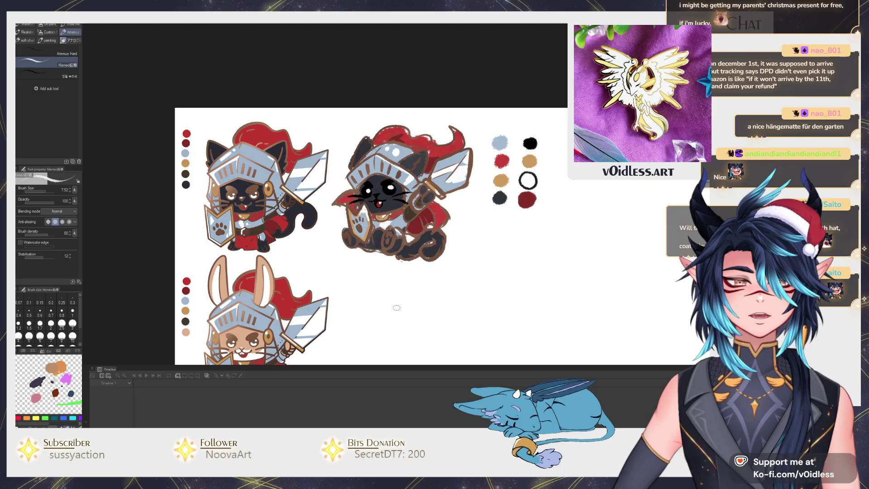
{"action": "scroll", "coordinate": [393, 242], "scroll_direction": "up", "scroll_amount": 1}
{"action": "scroll", "coordinate": [394, 243], "scroll_direction": "down", "scroll_amount": 1}
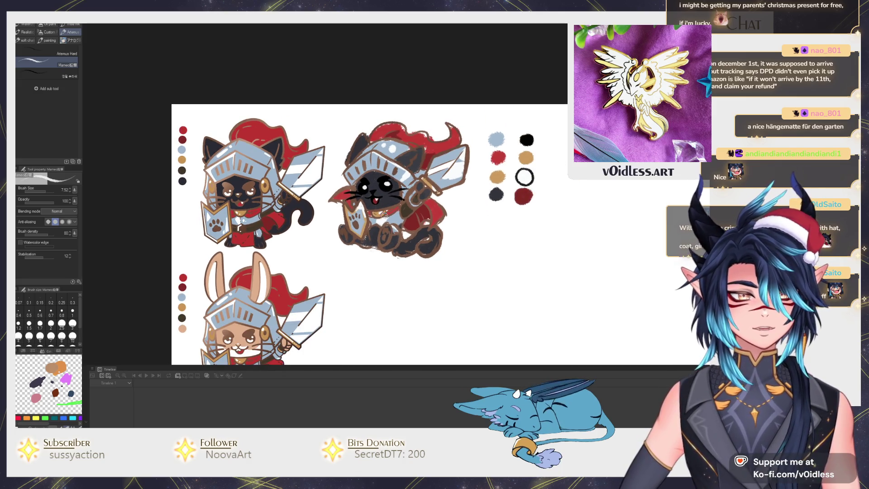
{"action": "scroll", "coordinate": [384, 215], "scroll_direction": "down", "scroll_amount": 2}
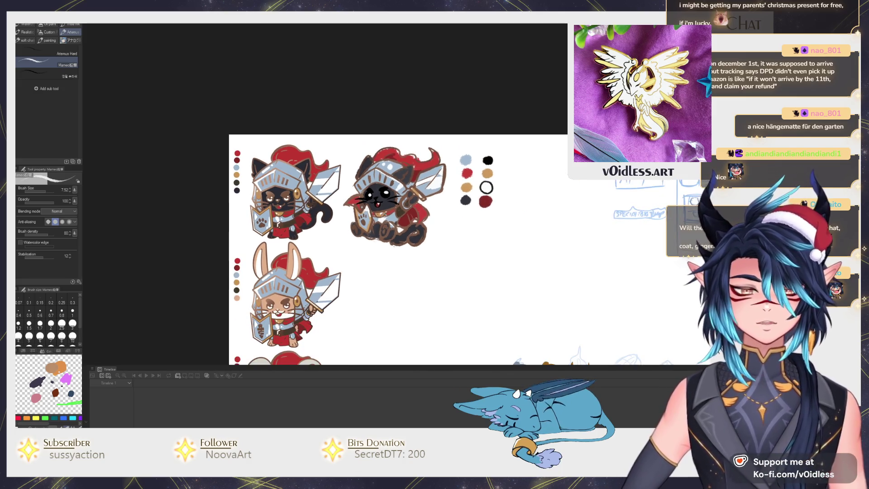
{"action": "scroll", "coordinate": [379, 245], "scroll_direction": "down", "scroll_amount": 1}
{"action": "scroll", "coordinate": [376, 245], "scroll_direction": "up", "scroll_amount": 1}
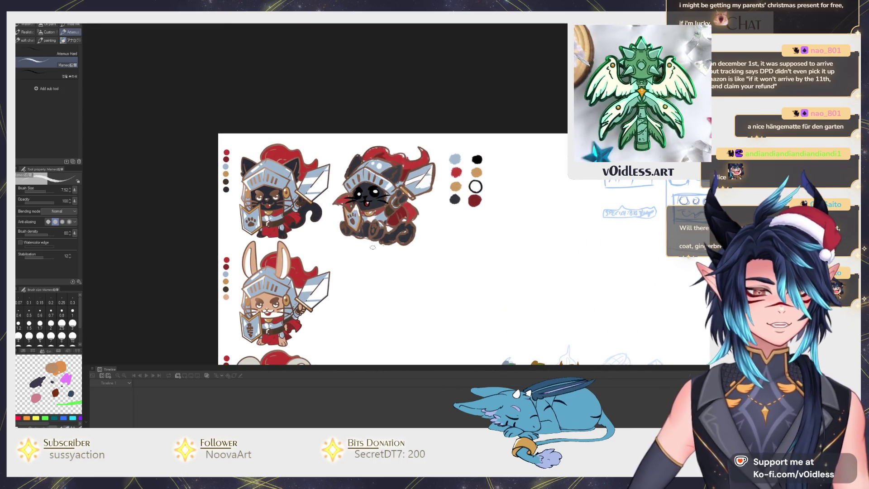
{"action": "scroll", "coordinate": [376, 265], "scroll_direction": "up", "scroll_amount": 1}
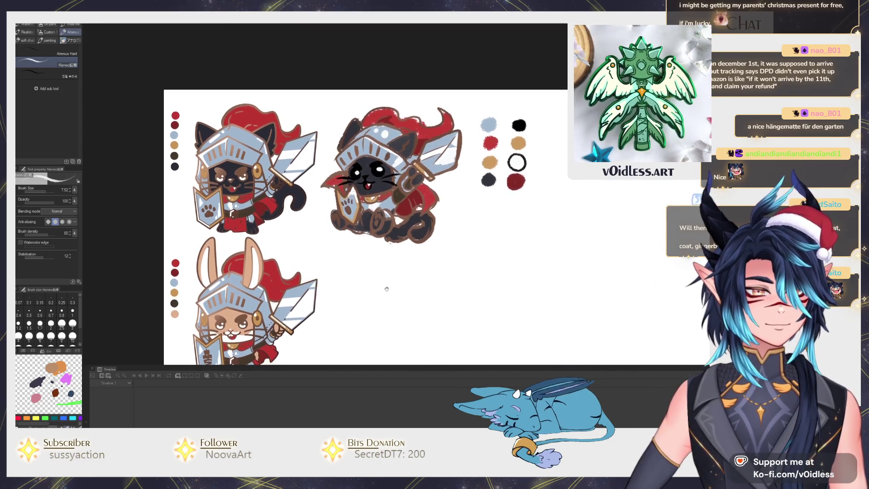
{"action": "scroll", "coordinate": [382, 241], "scroll_direction": "up", "scroll_amount": 1}
{"action": "scroll", "coordinate": [382, 240], "scroll_direction": "down", "scroll_amount": 5}
{"action": "scroll", "coordinate": [353, 221], "scroll_direction": "down", "scroll_amount": 2}
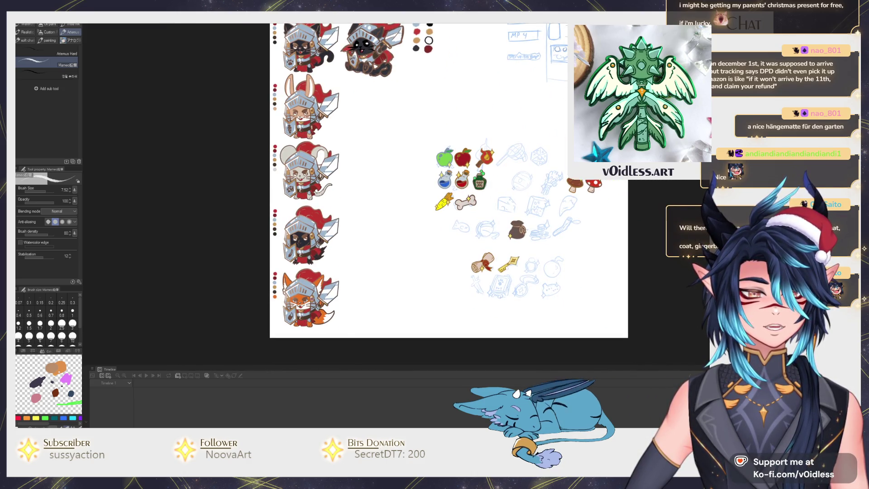
{"action": "scroll", "coordinate": [323, 169], "scroll_direction": "up", "scroll_amount": 3}
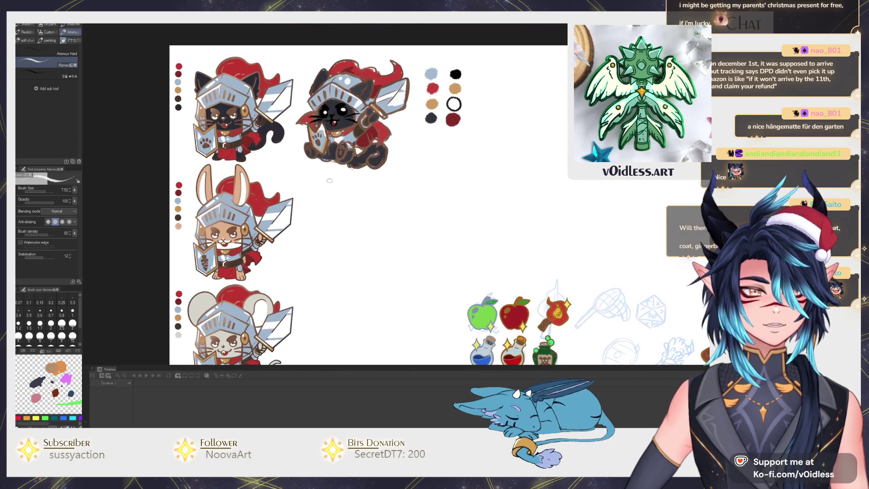
{"action": "left_click_drag", "start_coordinate": [323, 168], "coordinate": [342, 209]}
{"action": "scroll", "coordinate": [342, 209], "scroll_direction": "up", "scroll_amount": 1}
{"action": "scroll", "coordinate": [349, 229], "scroll_direction": "down", "scroll_amount": 2}
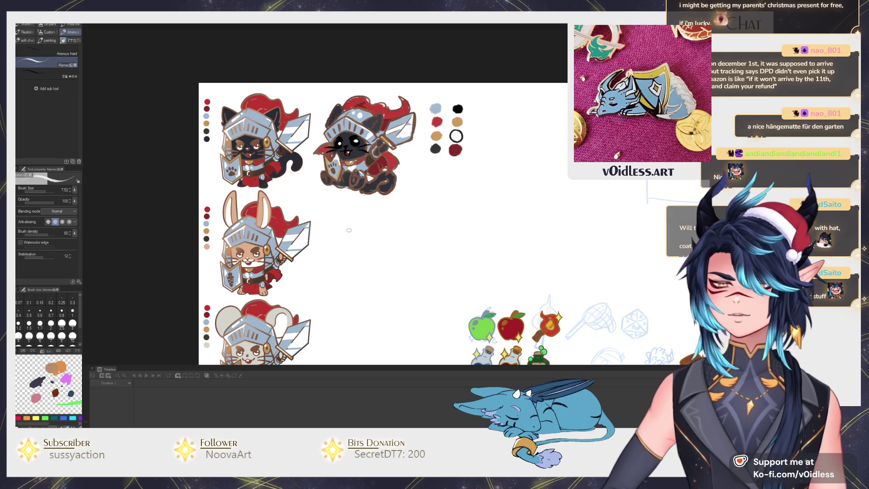
{"action": "scroll", "coordinate": [374, 264], "scroll_direction": "up", "scroll_amount": 1}
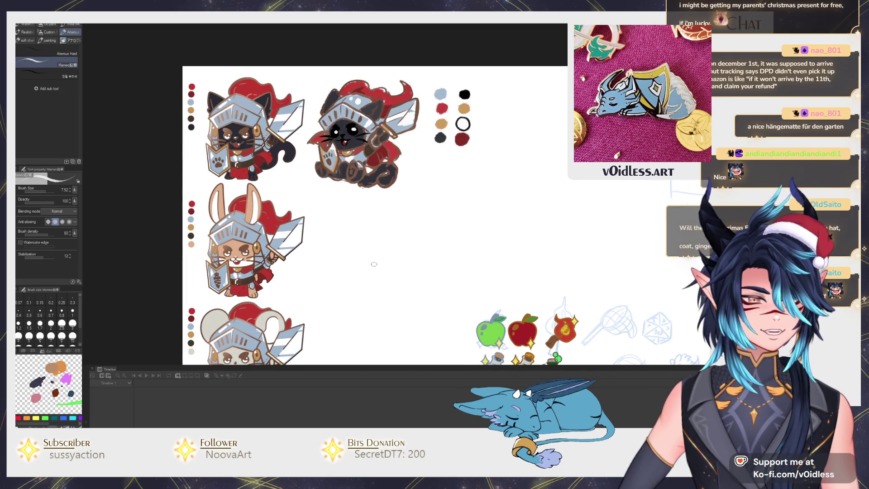
{"action": "scroll", "coordinate": [374, 263], "scroll_direction": "down", "scroll_amount": 2}
{"action": "scroll", "coordinate": [407, 272], "scroll_direction": "up", "scroll_amount": 2}
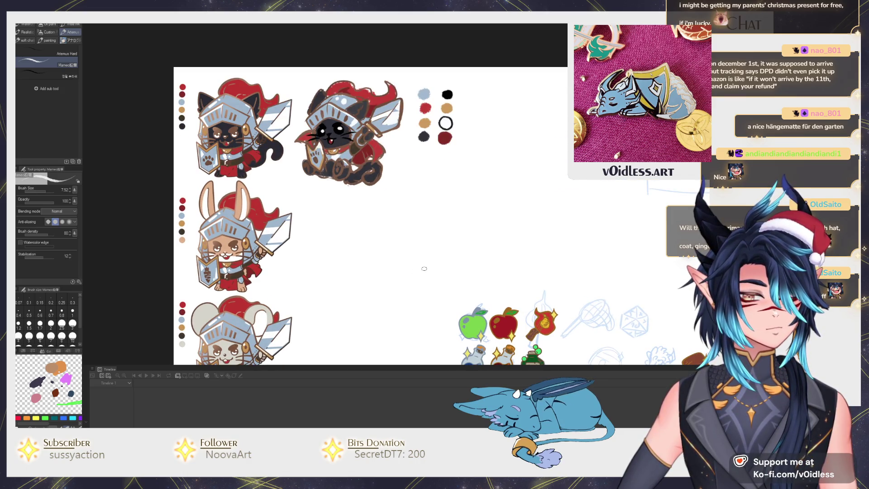
{"action": "scroll", "coordinate": [424, 268], "scroll_direction": "up", "scroll_amount": 1}
{"action": "scroll", "coordinate": [424, 267], "scroll_direction": "down", "scroll_amount": 1}
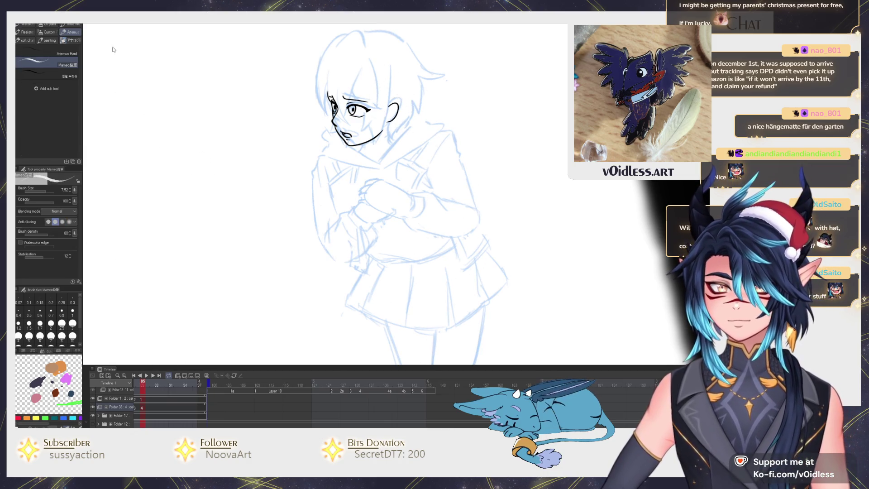
With the G-pen, ink the line below the chin, the right side of the neck, the jawline and the collar's lower edge
{"action": "key", "text": "p"}
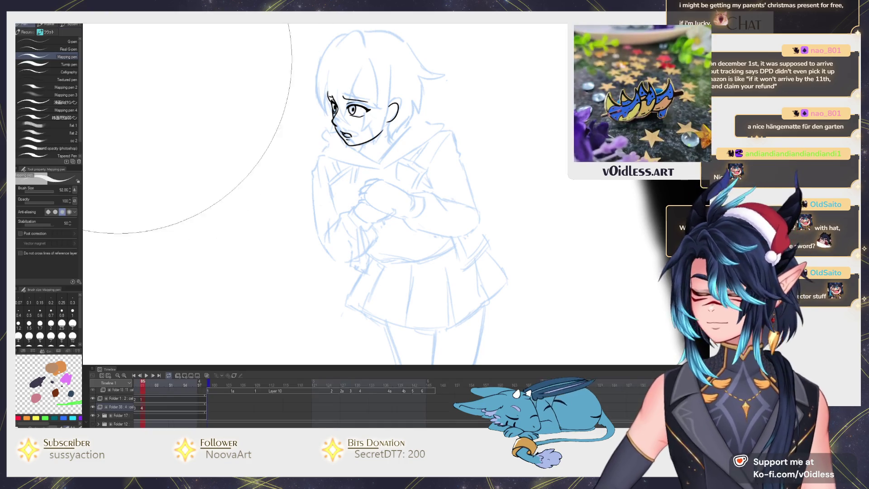
{"action": "left_click", "coordinate": [75, 40]}
{"action": "scroll", "coordinate": [348, 164], "scroll_direction": "up", "scroll_amount": 1}
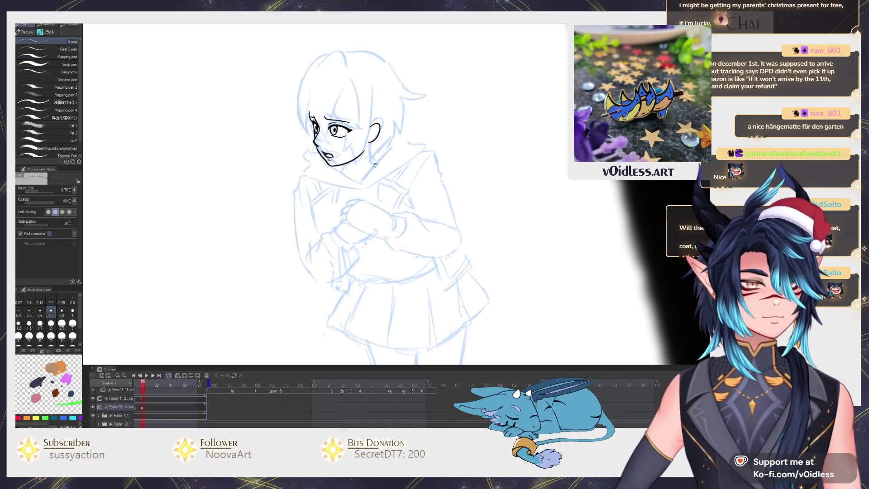
{"action": "scroll", "coordinate": [374, 199], "scroll_direction": "up", "scroll_amount": 2}
{"action": "scroll", "coordinate": [374, 200], "scroll_direction": "down", "scroll_amount": 1}
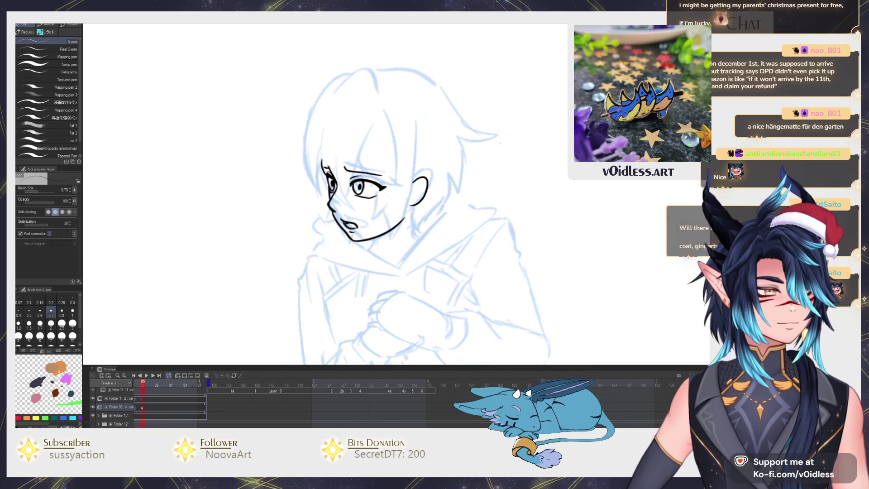
{"action": "scroll", "coordinate": [547, 241], "scroll_direction": "down", "scroll_amount": 1}
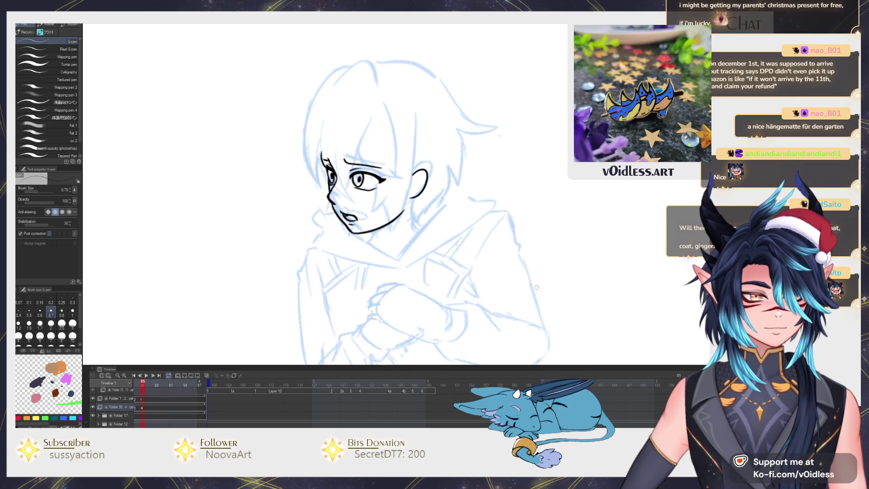
{"action": "scroll", "coordinate": [364, 239], "scroll_direction": "up", "scroll_amount": 2}
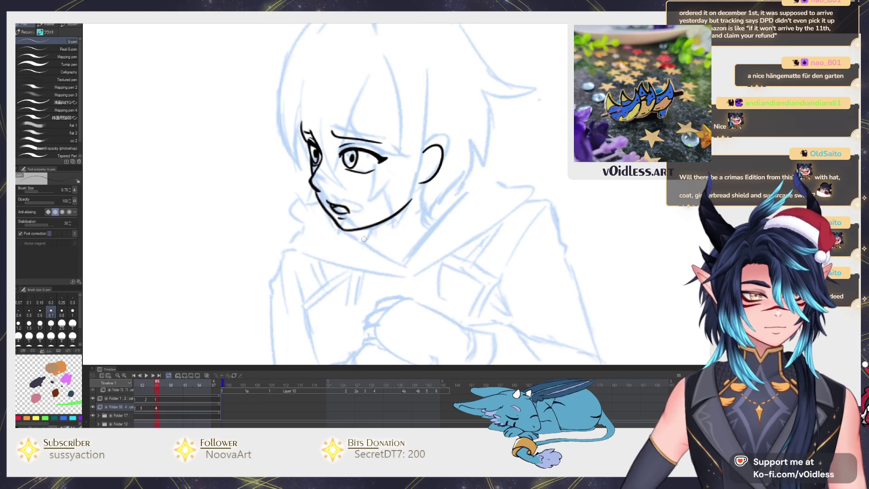
{"action": "left_click_drag", "start_coordinate": [365, 230], "coordinate": [368, 243]}
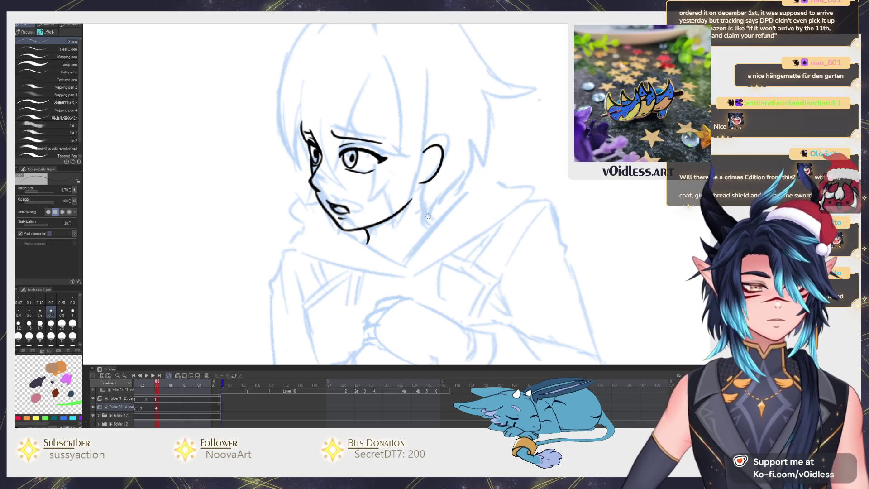
{"action": "mouse_move", "coordinate": [421, 185]}
{"action": "left_mouse_down"}
{"action": "mouse_move", "coordinate": [429, 225]}
{"action": "mouse_move", "coordinate": [428, 202]}
{"action": "left_mouse_up"}
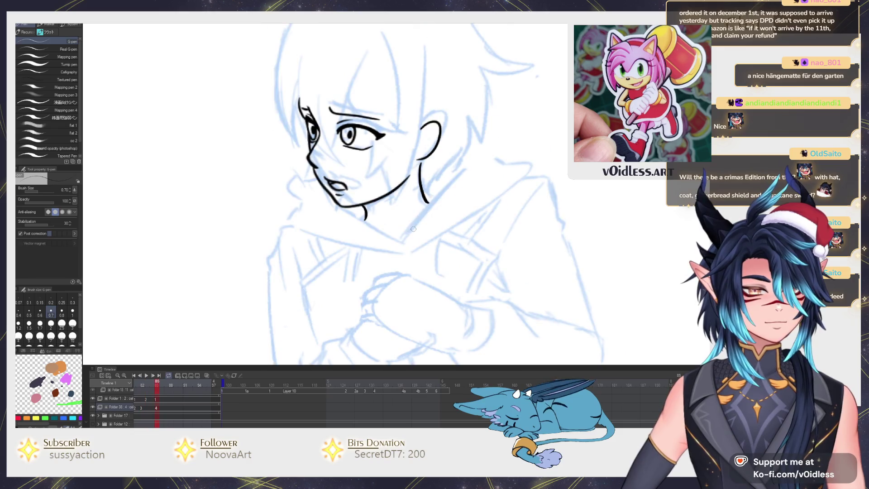
{"action": "left_click_drag", "start_coordinate": [406, 253], "coordinate": [332, 196]}
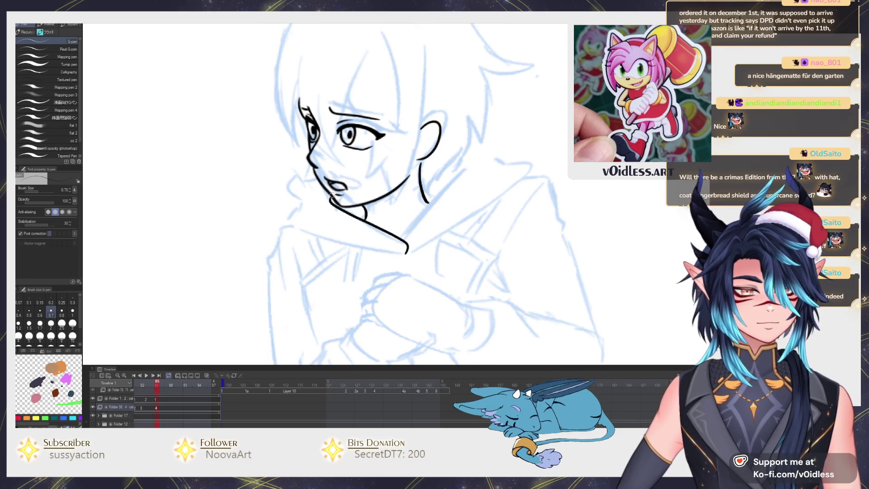
{"action": "mouse_move", "coordinate": [404, 255]}
{"action": "left_mouse_down"}
{"action": "mouse_move", "coordinate": [285, 226]}
{"action": "mouse_move", "coordinate": [299, 200]}
{"action": "mouse_move", "coordinate": [293, 180]}
{"action": "mouse_move", "coordinate": [312, 168]}
{"action": "left_mouse_up"}
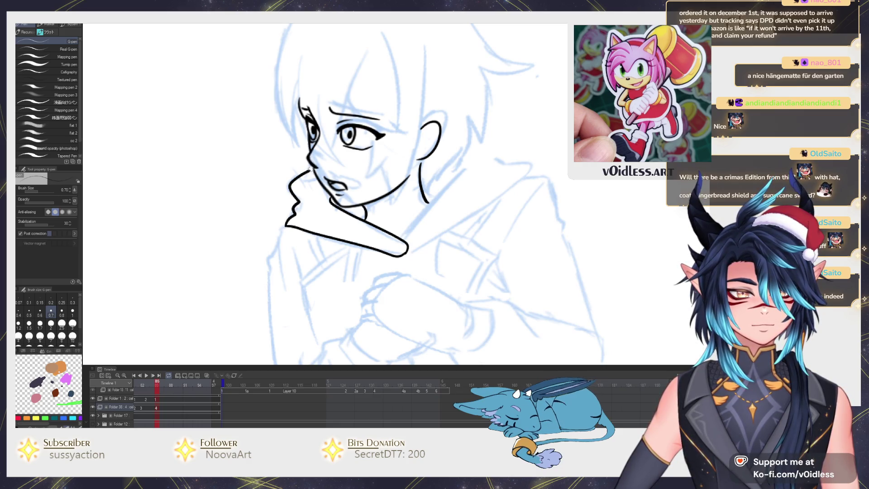
Compare against the inked frame 82, then ink a collar line rising toward the shoulder on frame 85
{"action": "key", "text": "ctrl+Left"}
{"action": "key", "text": "ctrl+Right"}
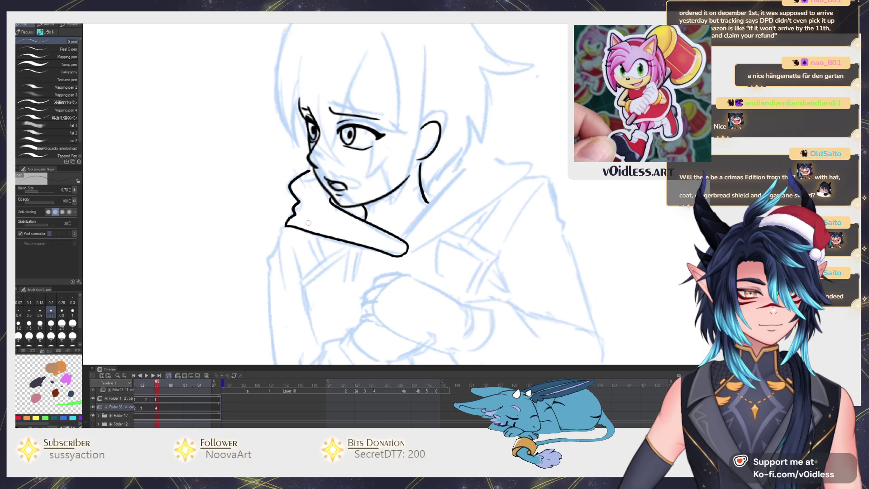
{"action": "key", "text": "ctrl+Left"}
{"action": "key", "text": "ctrl+Right"}
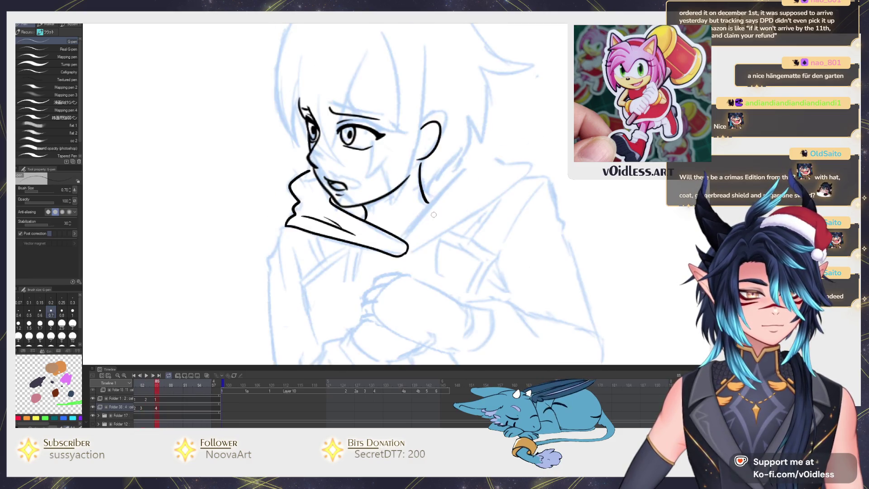
{"action": "left_click_drag", "start_coordinate": [382, 250], "coordinate": [448, 178]}
Extend the collar line up to the shoulder and ink the hood's edge, checking against the inked frame
{"action": "key", "text": "ctrl+Left"}
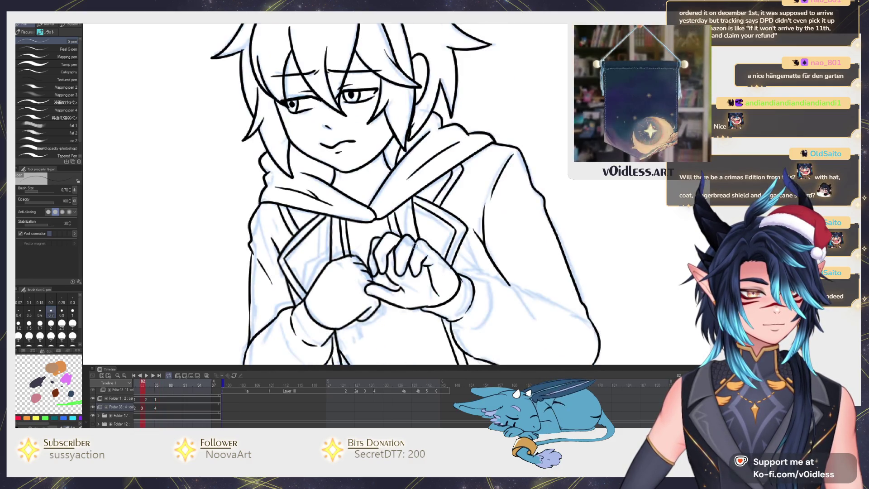
{"action": "key", "text": "ctrl+Right"}
{"action": "mouse_move", "coordinate": [386, 262]}
{"action": "left_mouse_down"}
{"action": "mouse_move", "coordinate": [504, 189]}
{"action": "mouse_move", "coordinate": [497, 174]}
{"action": "mouse_move", "coordinate": [443, 154]}
{"action": "left_mouse_up"}
{"action": "key", "text": "ctrl+Left"}
{"action": "key", "text": "ctrl+Right"}
{"action": "key", "text": "ctrl+Left"}
{"action": "key", "text": "ctrl+Right"}
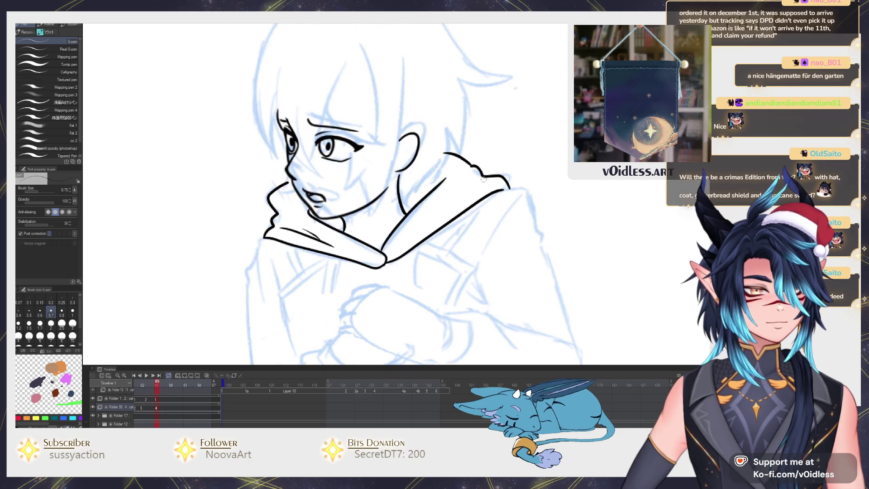
{"action": "mouse_move", "coordinate": [484, 179]}
{"action": "left_mouse_down"}
{"action": "mouse_move", "coordinate": [449, 194]}
{"action": "mouse_move", "coordinate": [409, 236]}
{"action": "left_mouse_up"}
Frame the chest and ink the coat's front line down from the collar
{"action": "left_click_drag", "start_coordinate": [396, 278], "coordinate": [393, 255]}
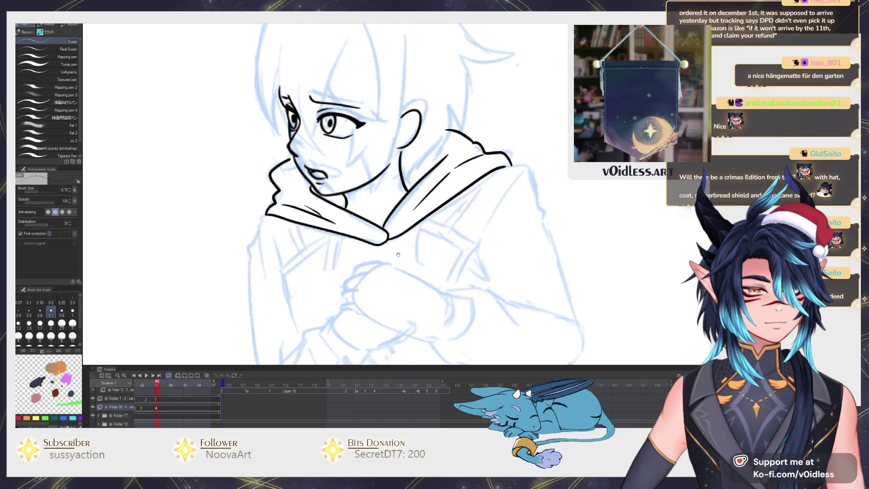
{"action": "scroll", "coordinate": [340, 181], "scroll_direction": "up", "scroll_amount": 2}
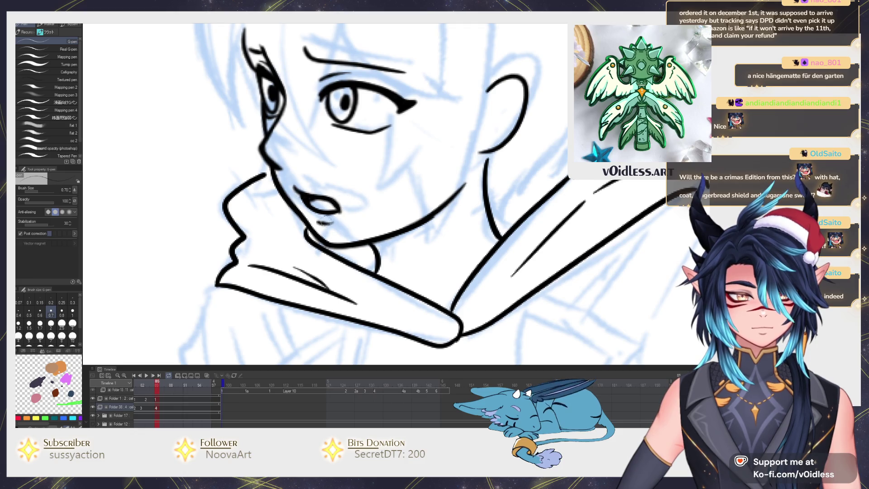
{"action": "scroll", "coordinate": [329, 181], "scroll_direction": "down", "scroll_amount": 2}
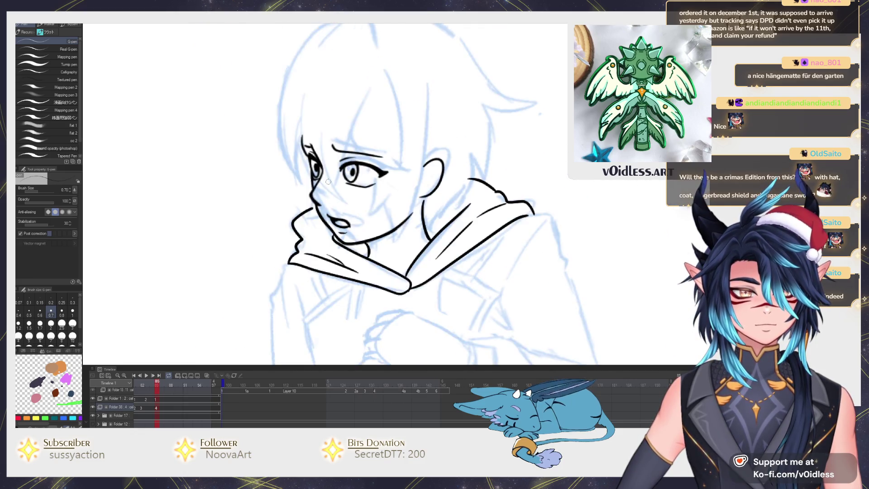
{"action": "scroll", "coordinate": [328, 181], "scroll_direction": "up", "scroll_amount": 2}
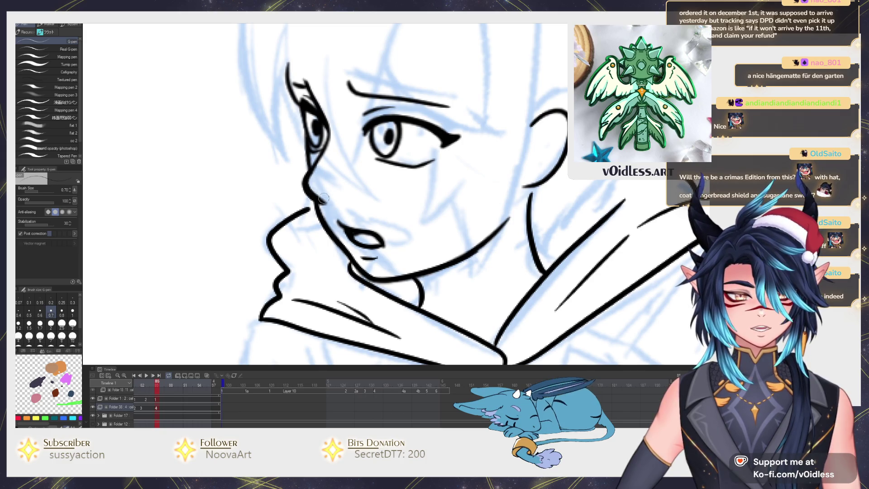
{"action": "scroll", "coordinate": [312, 229], "scroll_direction": "down", "scroll_amount": 2}
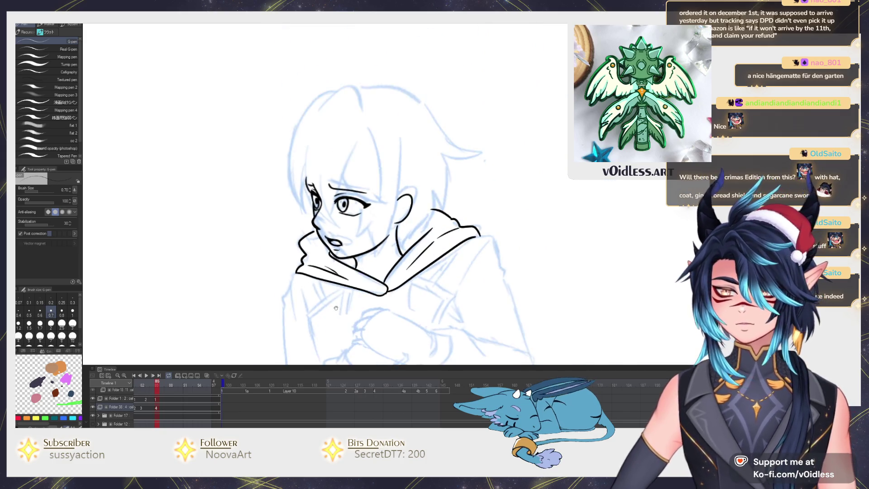
{"action": "left_click_drag", "start_coordinate": [336, 308], "coordinate": [336, 231]}
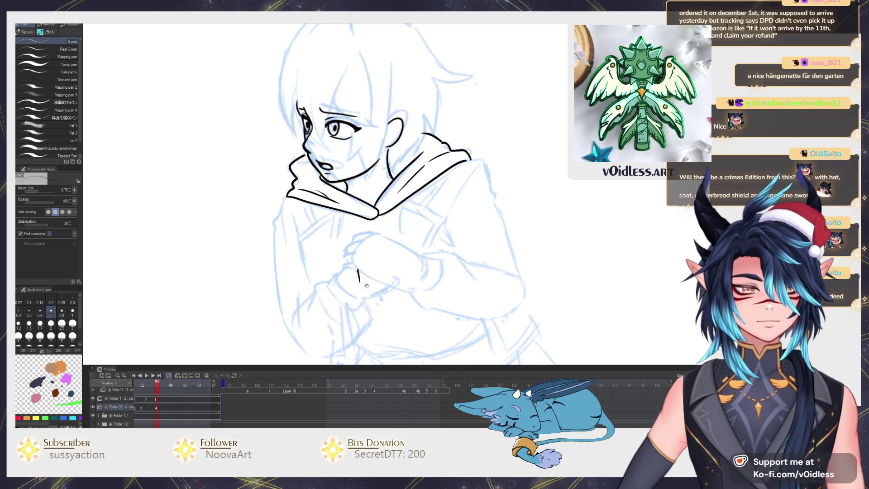
{"action": "left_click_drag", "start_coordinate": [367, 286], "coordinate": [366, 229]}
{"action": "scroll", "coordinate": [364, 77], "scroll_direction": "up", "scroll_amount": 1}
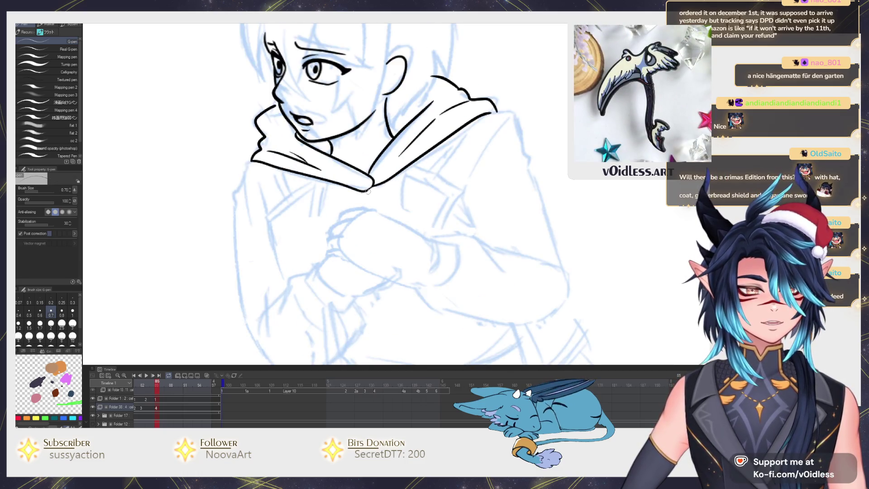
{"action": "left_click_drag", "start_coordinate": [325, 220], "coordinate": [324, 202]}
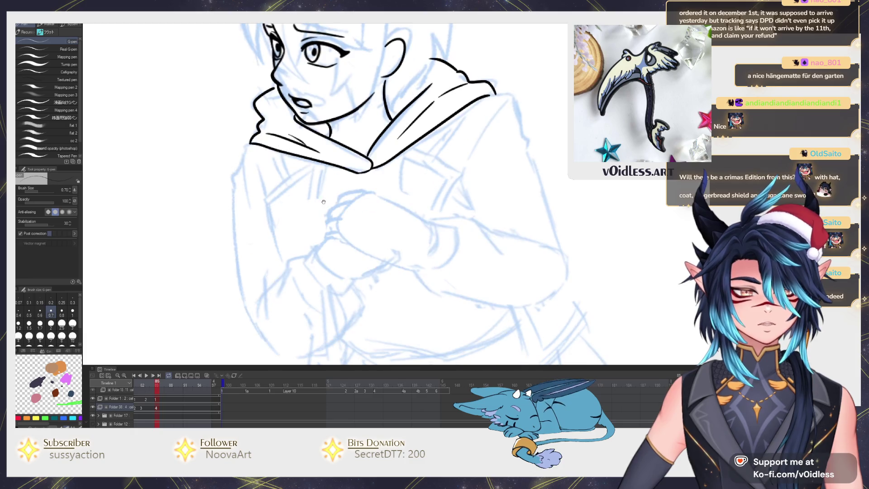
{"action": "left_click_drag", "start_coordinate": [326, 162], "coordinate": [319, 242]}
{"action": "left_click_drag", "start_coordinate": [397, 209], "coordinate": [395, 180]}
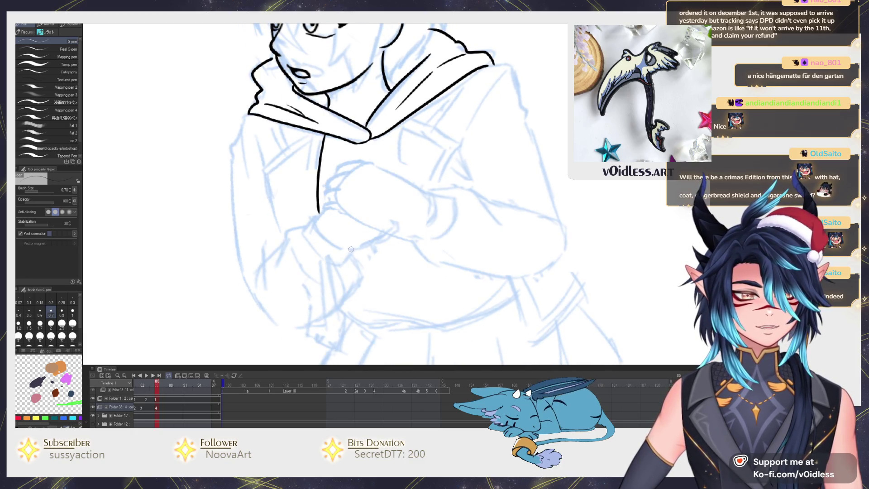
Ink the clasped hand's lower curve, right and top edges, and fingers, redrawing stray strokes
{"action": "left_click_drag", "start_coordinate": [351, 249], "coordinate": [375, 234]}
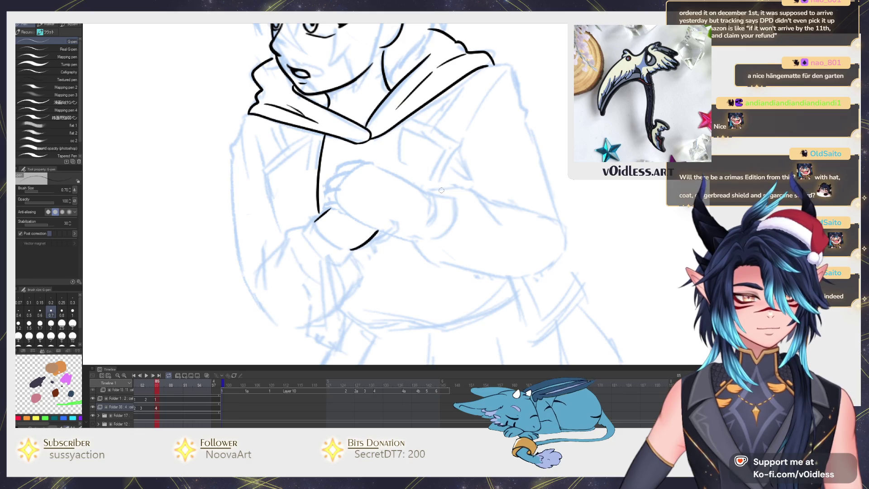
{"action": "left_click_drag", "start_coordinate": [418, 189], "coordinate": [404, 223]}
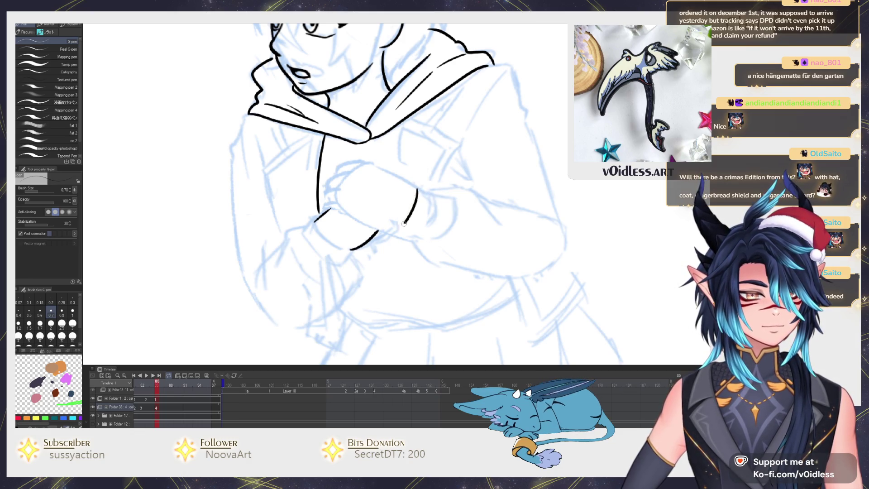
{"action": "key", "text": "ctrl+z"}
{"action": "left_click_drag", "start_coordinate": [418, 189], "coordinate": [393, 234]}
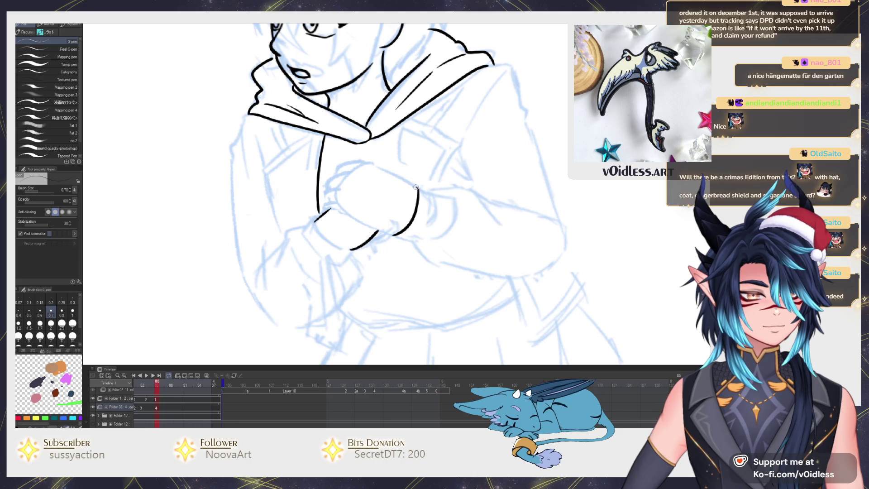
{"action": "left_click_drag", "start_coordinate": [415, 187], "coordinate": [375, 162]}
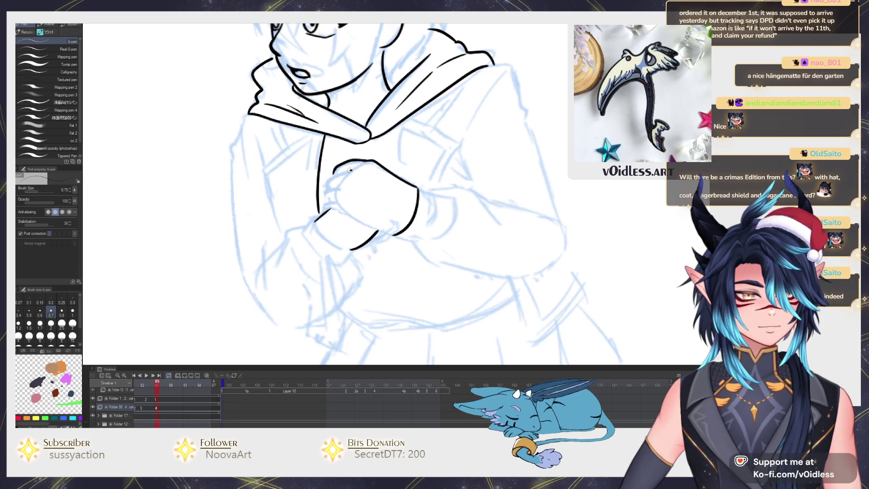
{"action": "mouse_move", "coordinate": [327, 189]}
{"action": "left_mouse_down"}
{"action": "mouse_move", "coordinate": [342, 184]}
{"action": "mouse_move", "coordinate": [331, 211]}
{"action": "mouse_move", "coordinate": [398, 233]}
{"action": "left_mouse_up"}
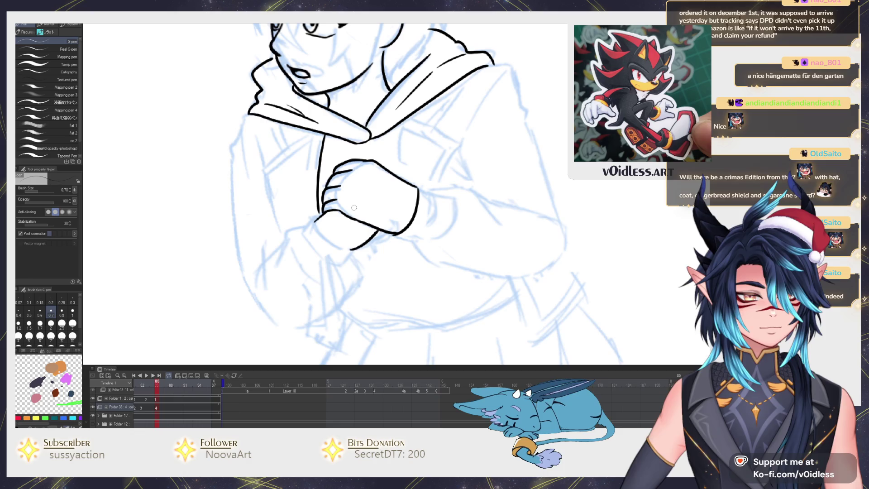
{"action": "scroll", "coordinate": [354, 208], "scroll_direction": "down", "scroll_amount": 2}
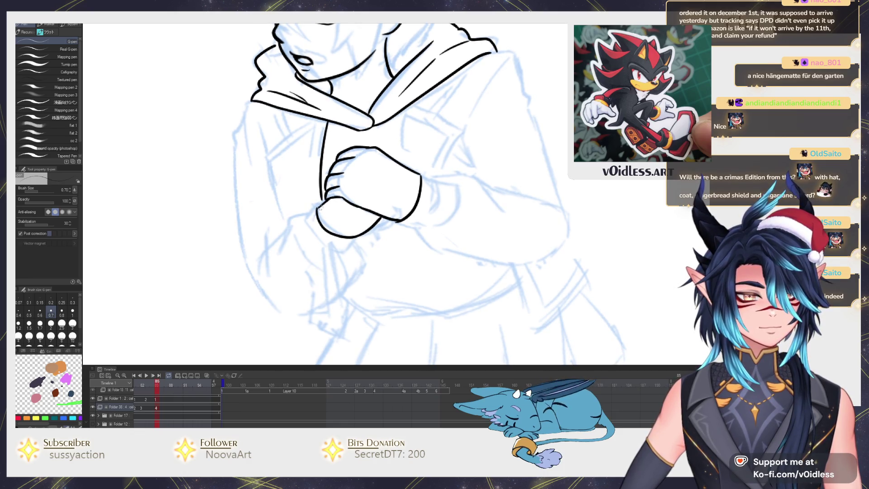
{"action": "key", "text": "ctrl+z"}
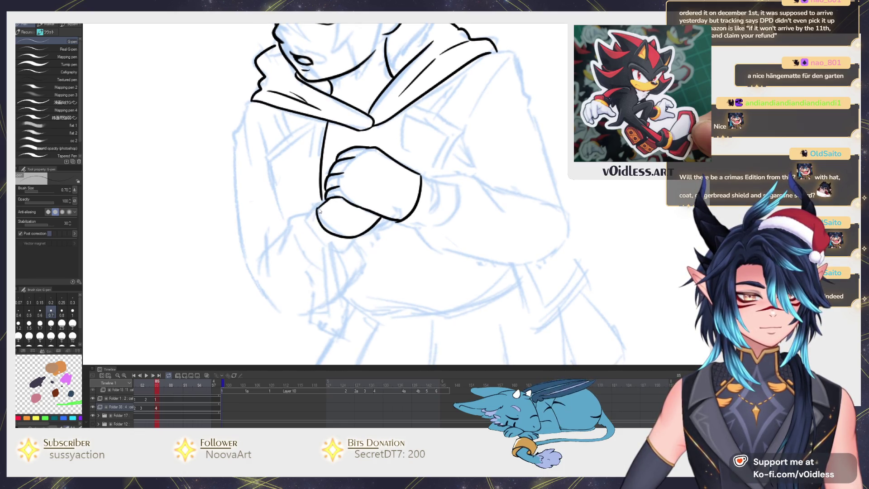
{"action": "left_click_drag", "start_coordinate": [312, 206], "coordinate": [299, 228]}
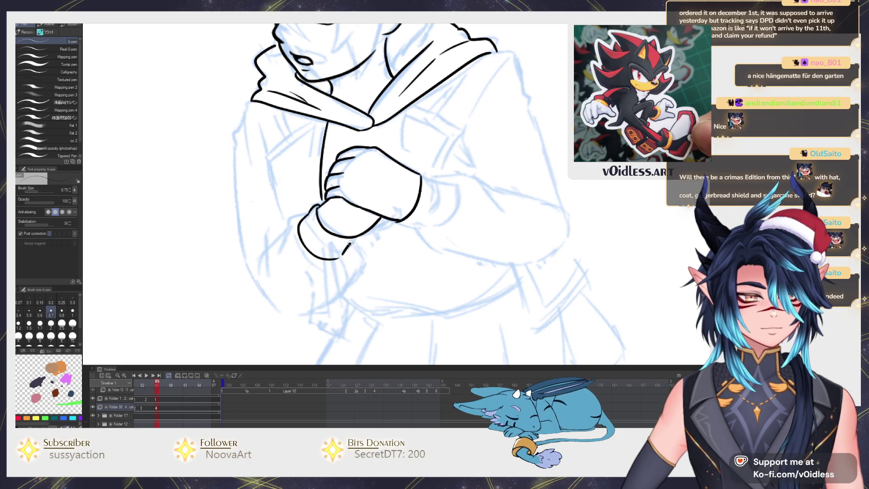
{"action": "left_click_drag", "start_coordinate": [355, 233], "coordinate": [340, 256]}
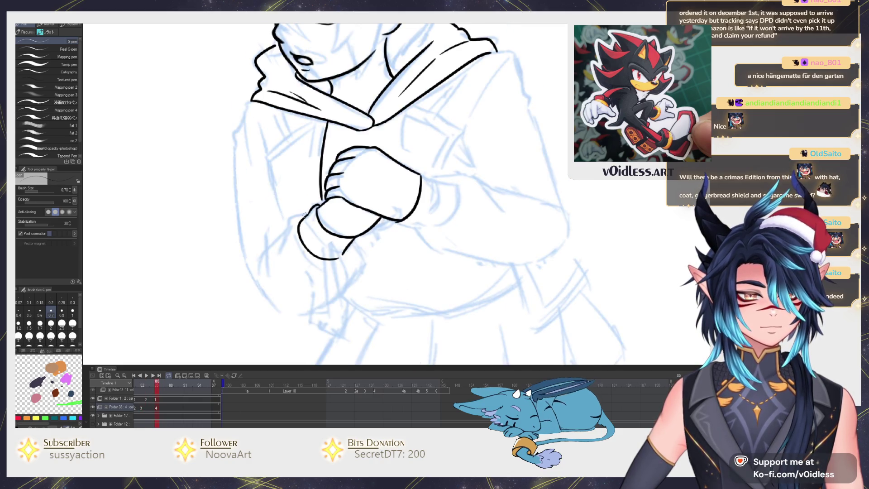
Ink the sleeve cuff, the long sleeve curve and the arm's outer contour
{"action": "mouse_move", "coordinate": [283, 232]}
{"action": "left_mouse_down"}
{"action": "mouse_move", "coordinate": [254, 292]}
{"action": "mouse_move", "coordinate": [320, 302]}
{"action": "left_mouse_up"}
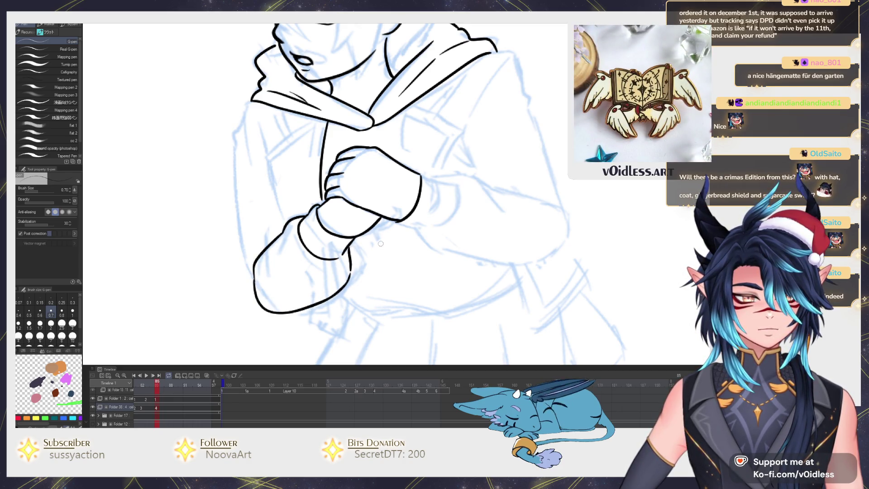
{"action": "left_click_drag", "start_coordinate": [381, 244], "coordinate": [347, 237]}
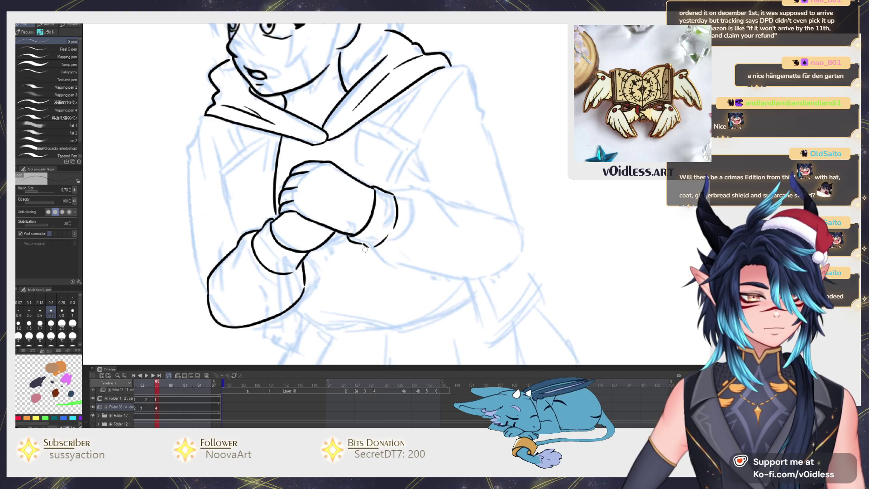
{"action": "mouse_move", "coordinate": [383, 265]}
{"action": "left_mouse_down"}
{"action": "mouse_move", "coordinate": [489, 279]}
{"action": "mouse_move", "coordinate": [514, 251]}
{"action": "left_mouse_up"}
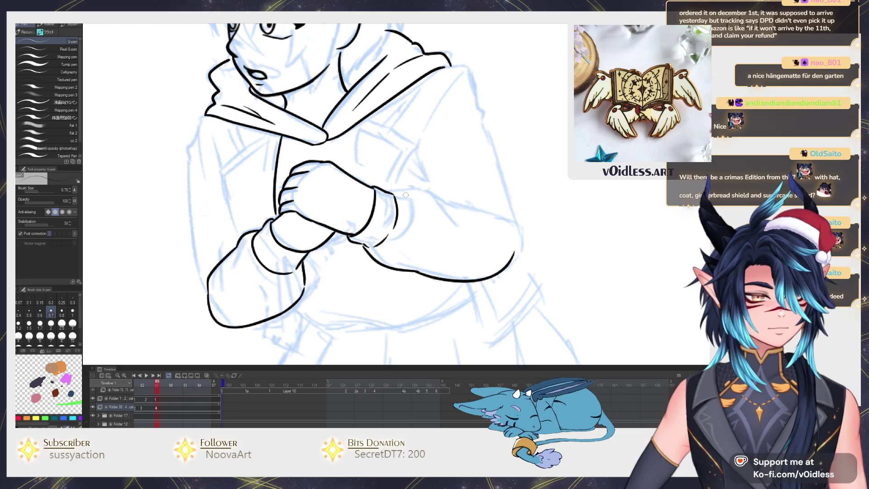
{"action": "mouse_move", "coordinate": [434, 197]}
{"action": "left_mouse_down"}
{"action": "mouse_move", "coordinate": [493, 214]}
{"action": "mouse_move", "coordinate": [451, 239]}
{"action": "left_mouse_up"}
{"action": "mouse_move", "coordinate": [474, 280]}
{"action": "left_mouse_down"}
{"action": "mouse_move", "coordinate": [453, 178]}
{"action": "mouse_move", "coordinate": [409, 92]}
{"action": "mouse_move", "coordinate": [484, 124]}
{"action": "left_mouse_up"}
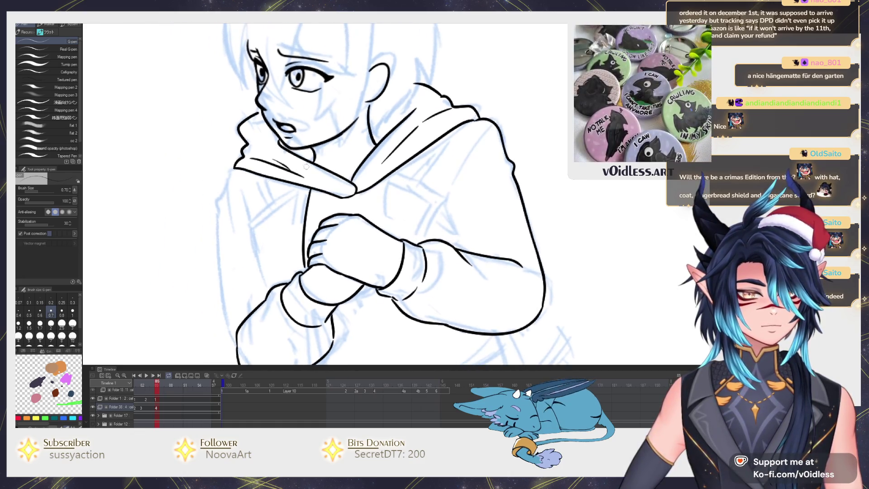
Ink strokes down the hood's left edge, comparing frames 82 and 85
{"action": "mouse_move", "coordinate": [233, 166]}
{"action": "left_mouse_down"}
{"action": "mouse_move", "coordinate": [223, 217]}
{"action": "mouse_move", "coordinate": [236, 362]}
{"action": "left_mouse_up"}
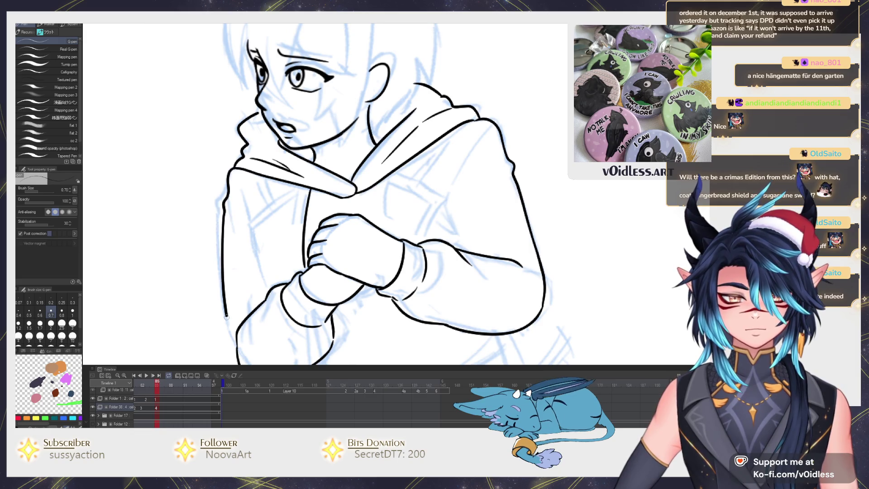
{"action": "key", "text": "Left"}
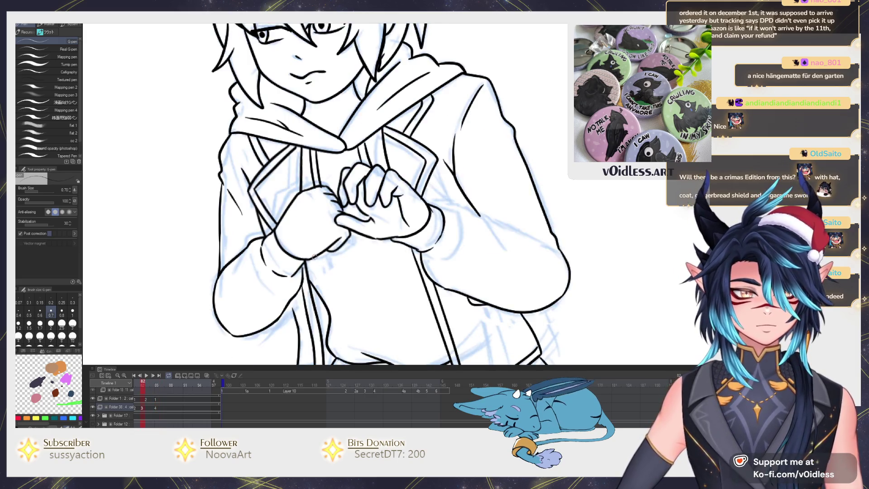
{"action": "key", "text": "Right"}
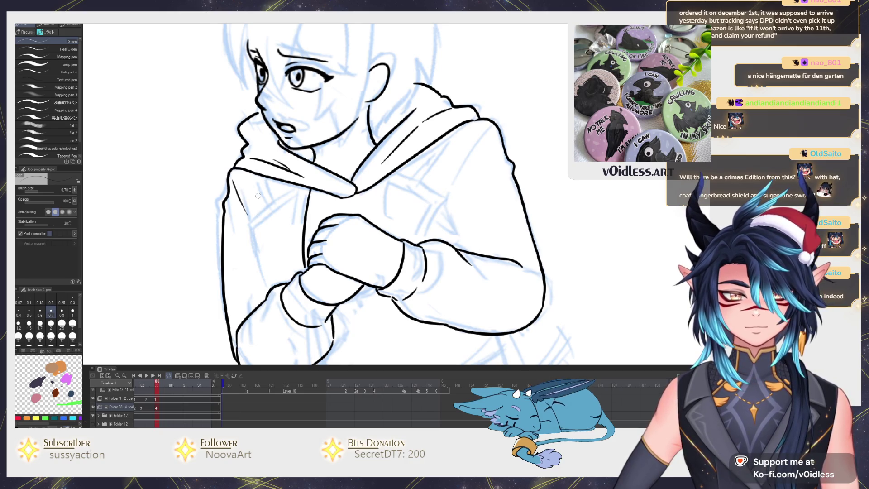
{"action": "key", "text": "Left"}
{"action": "key", "text": "Right"}
{"action": "left_click_drag", "start_coordinate": [234, 180], "coordinate": [269, 287]}
{"action": "key", "text": "Left"}
{"action": "key", "text": "Left"}
{"action": "key", "text": "Left"}
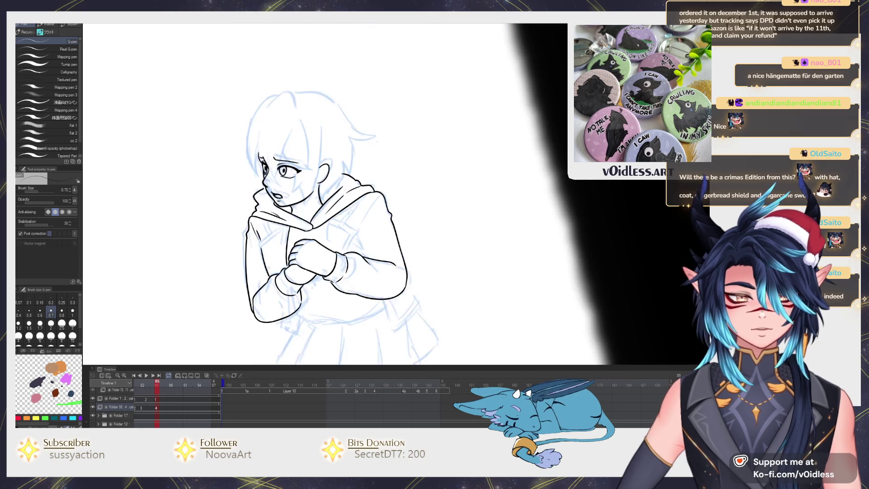
{"action": "key", "text": "Right"}
{"action": "key", "text": "Right"}
{"action": "key", "text": "Right"}
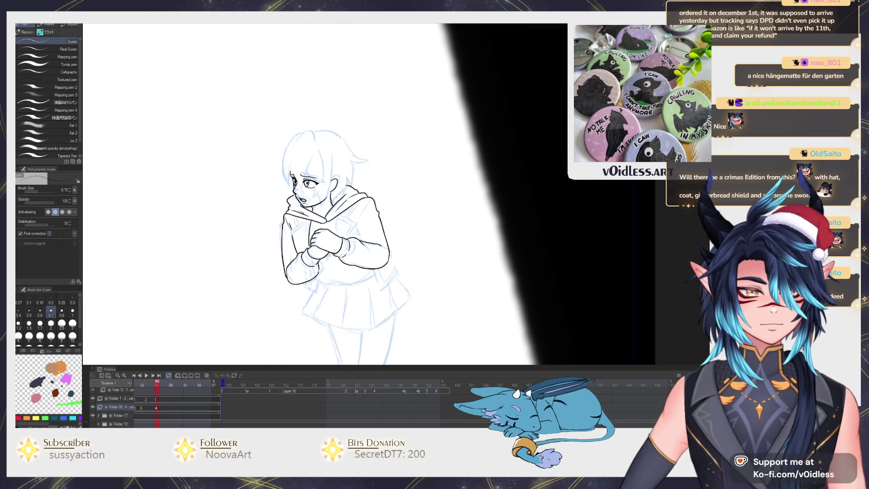
{"action": "key", "text": "Left"}
{"action": "key", "text": "Left"}
{"action": "key", "text": "Left"}
{"action": "key", "text": "Right"}
{"action": "key", "text": "Right"}
{"action": "key", "text": "Right"}
Push the left sleeve outline inward with Liquify at a smaller size, then return to the G-pen
{"action": "key", "text": "j"}
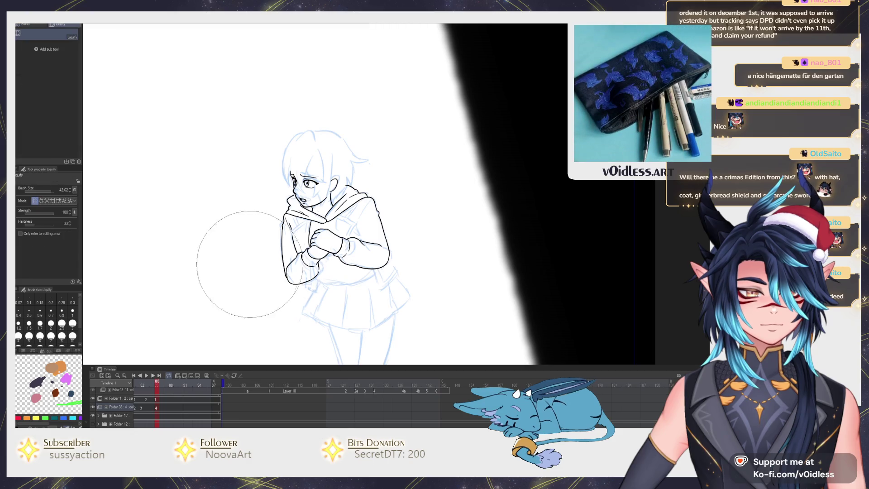
{"action": "mouse_move", "coordinate": [233, 291]}
{"action": "left_mouse_down"}
{"action": "mouse_move", "coordinate": [275, 300]}
{"action": "mouse_move", "coordinate": [282, 342]}
{"action": "mouse_move", "coordinate": [252, 304]}
{"action": "left_mouse_up"}
{"action": "key", "text": "["}
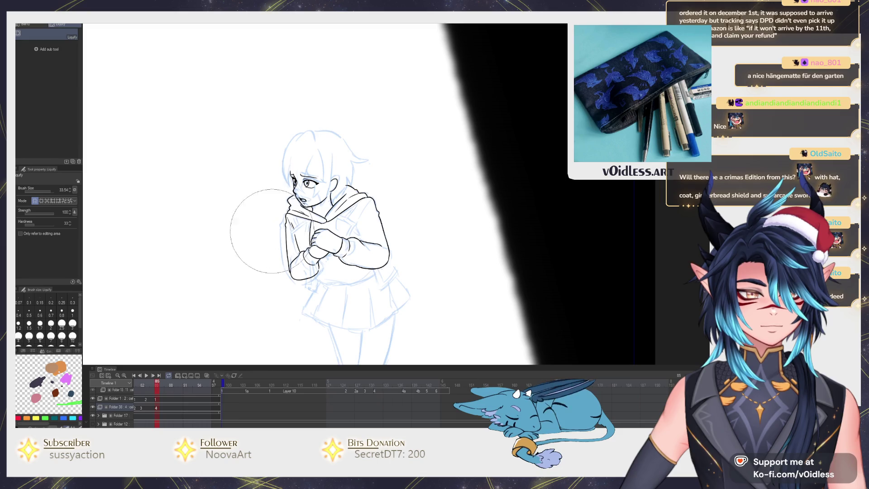
{"action": "key", "text": "p"}
{"action": "scroll", "coordinate": [355, 214], "scroll_direction": "up", "scroll_amount": 5}
On frame 82, ink the forearm's upper edge with the G-pen
{"action": "key", "text": "p"}
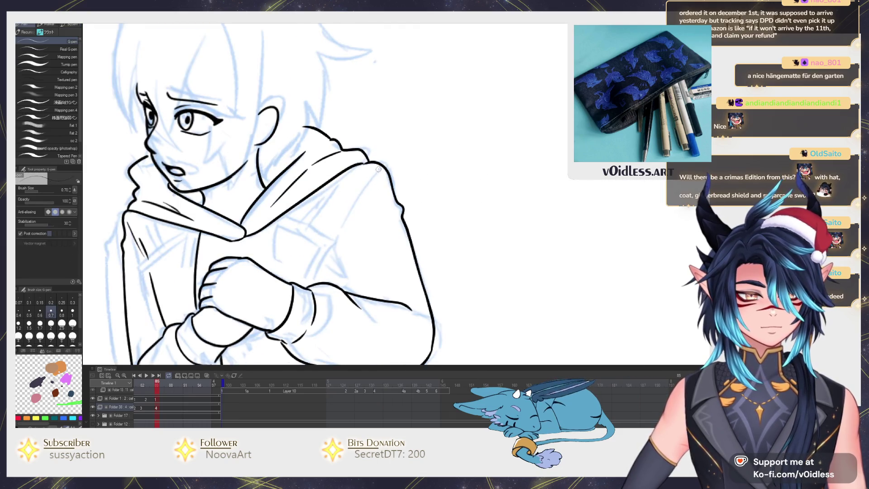
{"action": "key", "text": "Left"}
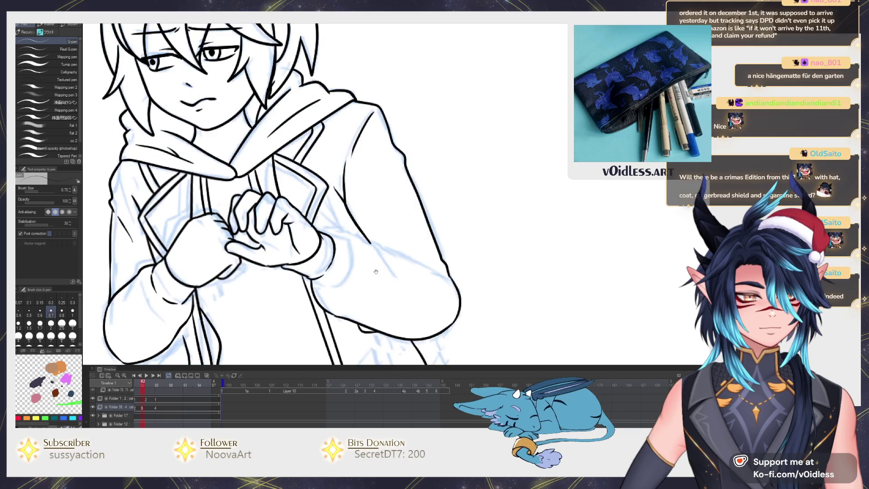
{"action": "scroll", "coordinate": [362, 226], "scroll_direction": "down", "scroll_amount": 2}
{"action": "left_click_drag", "start_coordinate": [357, 203], "coordinate": [435, 238]}
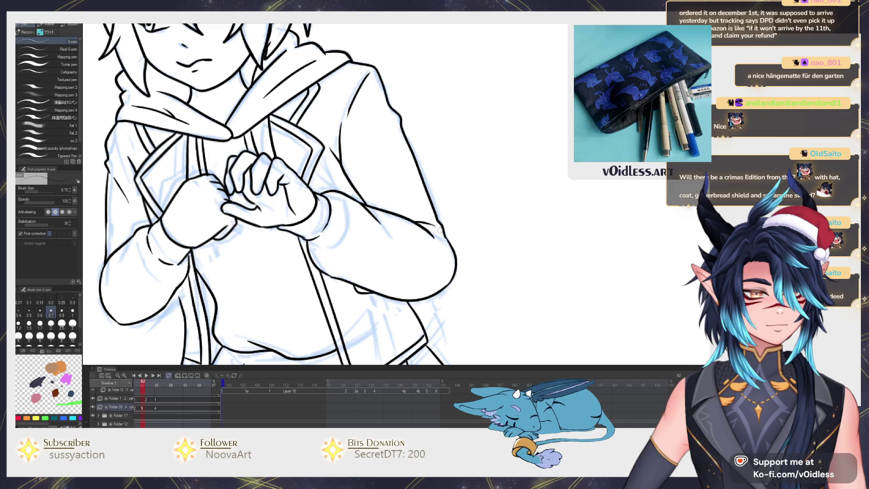
On frame 85, ink the coat front, the arm lines, the chest line and the hood edge
{"action": "key", "text": "Right"}
{"action": "key", "text": "Left"}
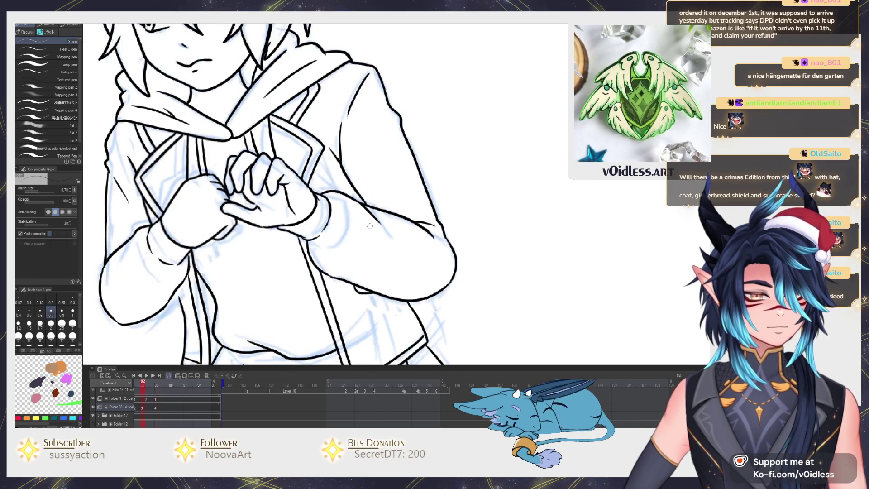
{"action": "key", "text": "Right"}
{"action": "left_click_drag", "start_coordinate": [358, 241], "coordinate": [339, 184]}
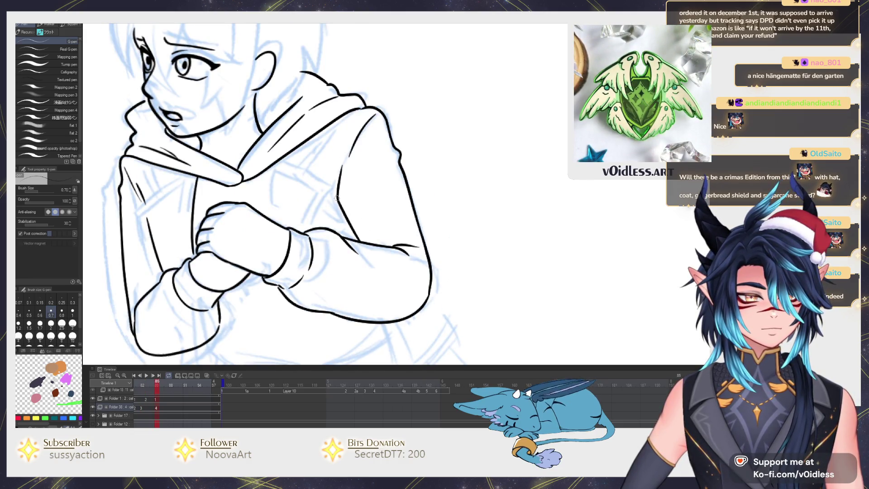
{"action": "key", "text": "Left"}
{"action": "key", "text": "Right"}
{"action": "left_click_drag", "start_coordinate": [347, 153], "coordinate": [363, 171]}
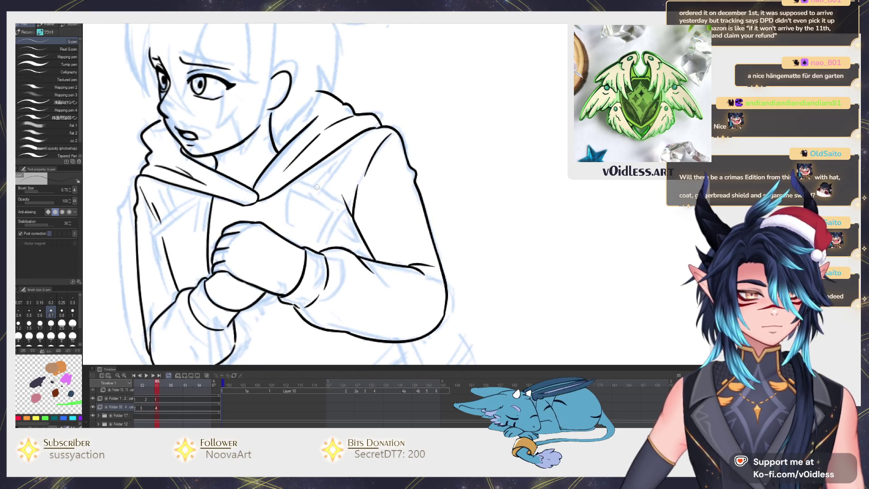
{"action": "left_click_drag", "start_coordinate": [290, 181], "coordinate": [294, 230]}
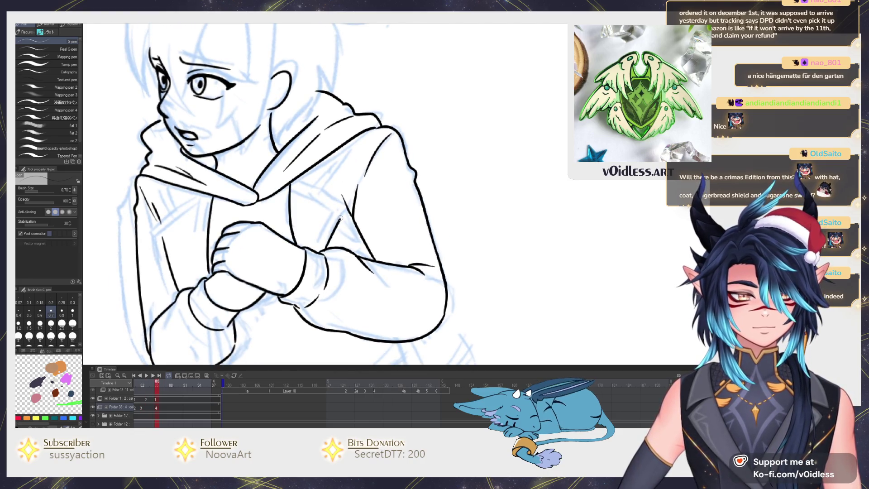
{"action": "left_click_drag", "start_coordinate": [345, 207], "coordinate": [291, 182]}
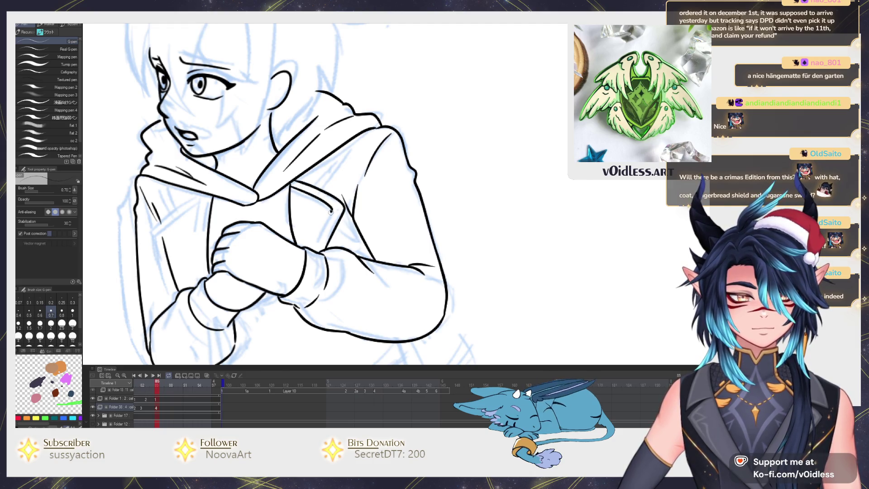
{"action": "left_click_drag", "start_coordinate": [331, 211], "coordinate": [318, 250]}
{"action": "left_click_drag", "start_coordinate": [326, 188], "coordinate": [343, 147]}
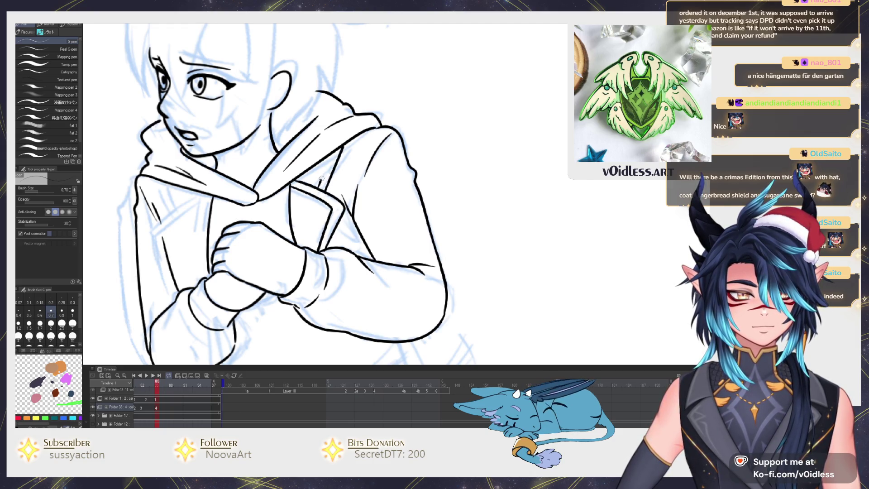
{"action": "left_click_drag", "start_coordinate": [319, 181], "coordinate": [335, 148]}
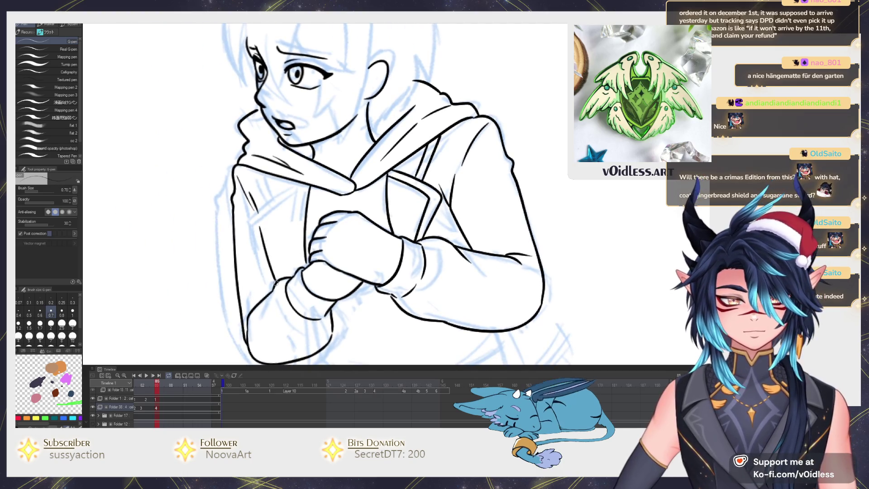
Ink the hood and arm's left edge and the double coat-lapel lines, redrawing one stroke
{"action": "mouse_move", "coordinate": [276, 282]}
{"action": "left_mouse_down"}
{"action": "mouse_move", "coordinate": [252, 221]}
{"action": "mouse_move", "coordinate": [295, 184]}
{"action": "left_mouse_up"}
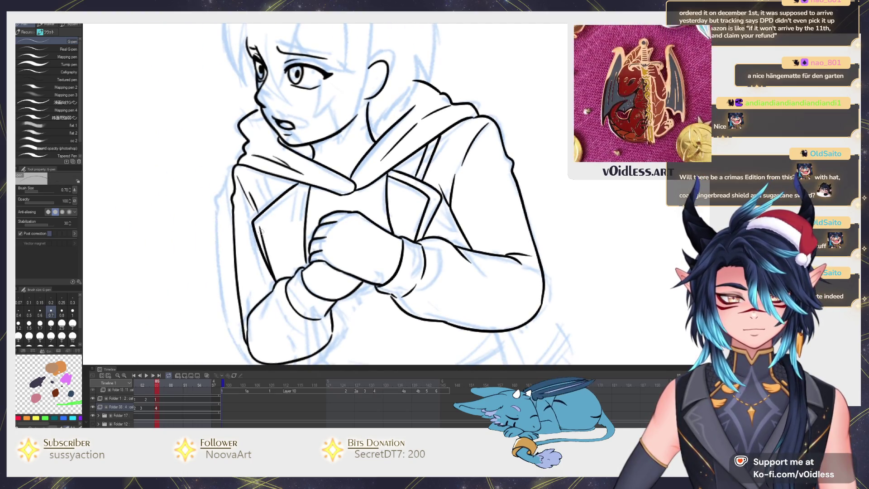
{"action": "left_click_drag", "start_coordinate": [259, 228], "coordinate": [281, 277]}
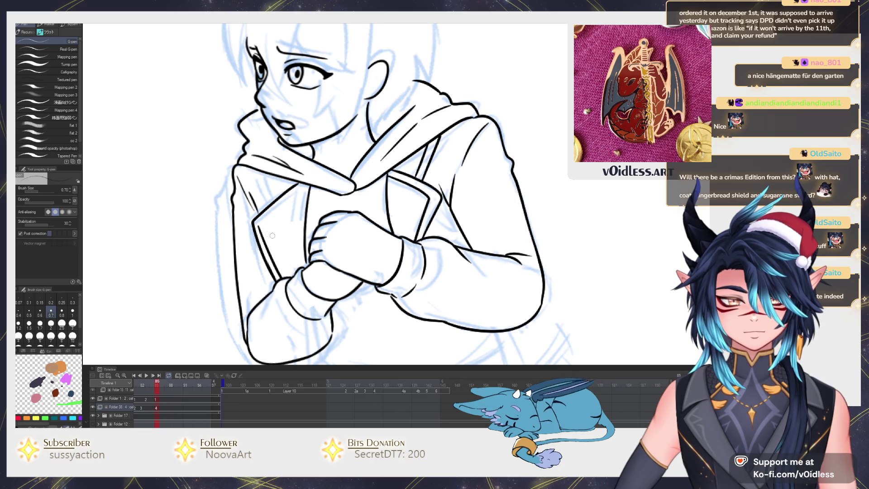
{"action": "left_click_drag", "start_coordinate": [270, 212], "coordinate": [301, 185]}
{"action": "key", "text": "ctrl+z"}
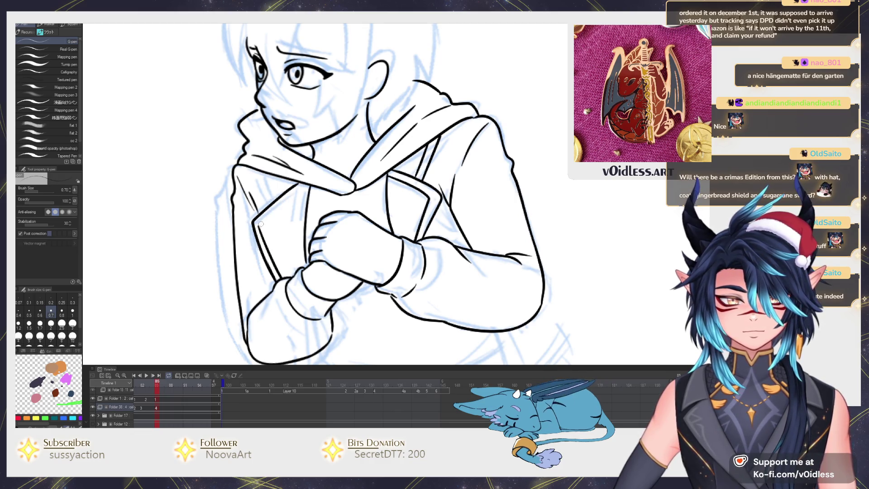
{"action": "left_click_drag", "start_coordinate": [259, 224], "coordinate": [297, 194]}
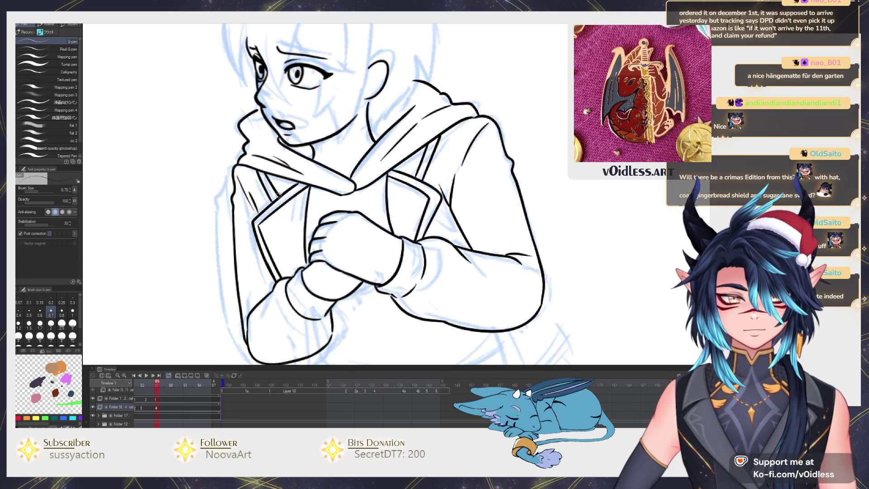
{"action": "scroll", "coordinate": [301, 203], "scroll_direction": "down", "scroll_amount": 1}
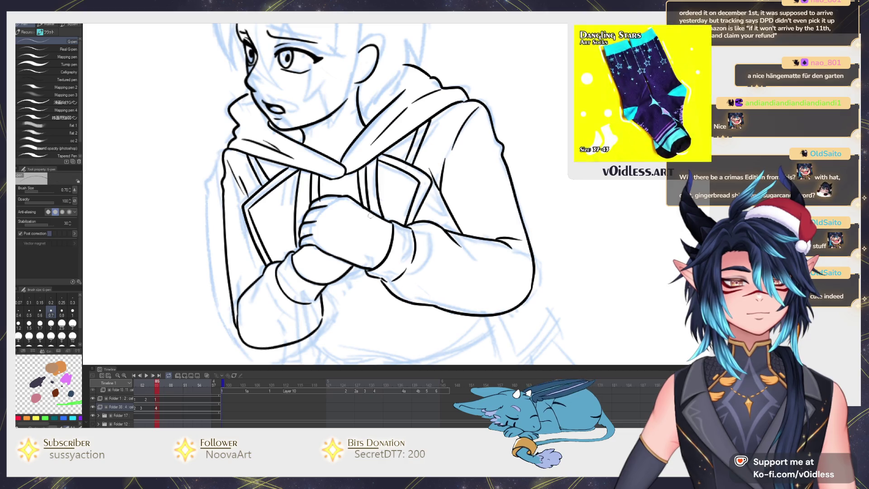
Ink the coat's lines below the arms and add short hatching strokes
{"action": "scroll", "coordinate": [327, 201], "scroll_direction": "down", "scroll_amount": 3}
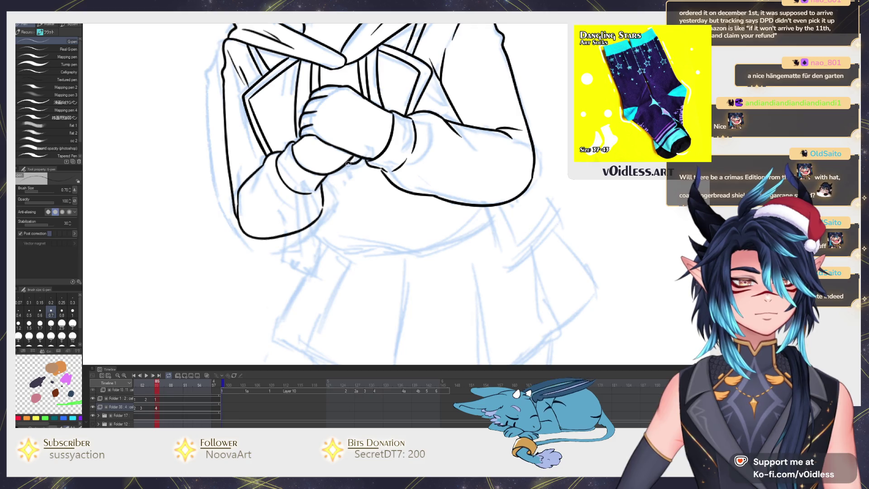
{"action": "scroll", "coordinate": [322, 188], "scroll_direction": "down", "scroll_amount": 1}
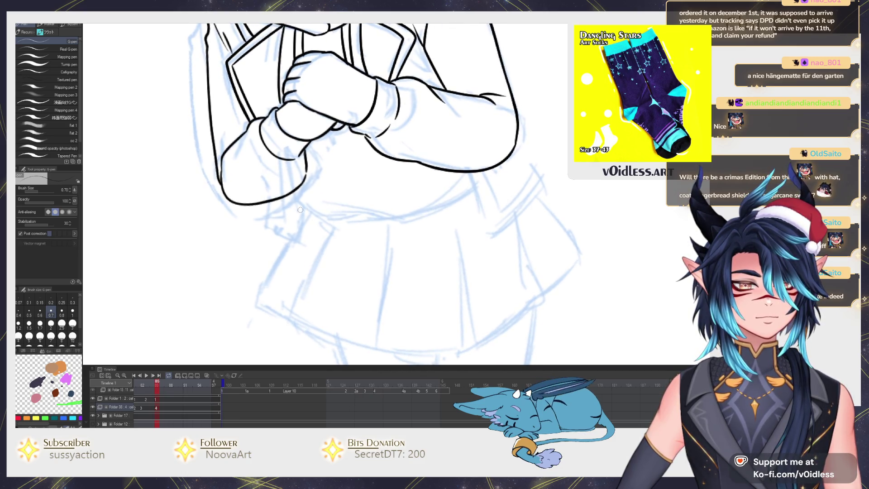
{"action": "left_click_drag", "start_coordinate": [305, 184], "coordinate": [296, 221]}
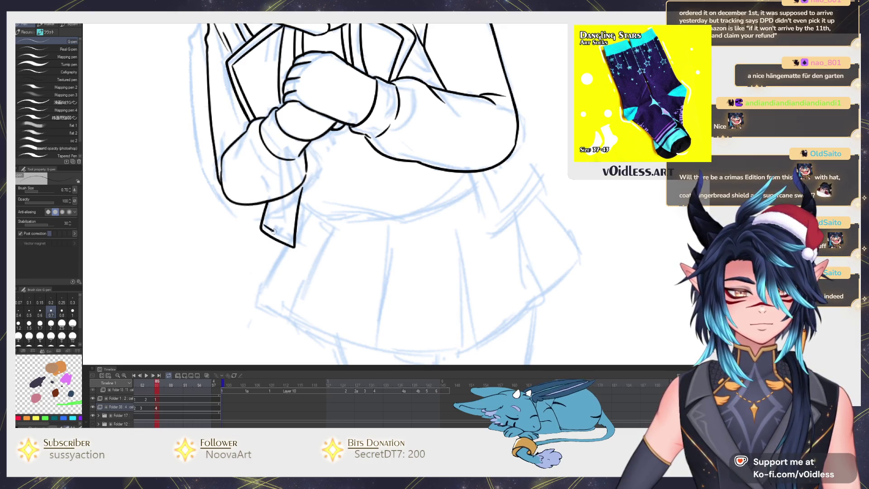
{"action": "scroll", "coordinate": [305, 181], "scroll_direction": "up", "scroll_amount": 1}
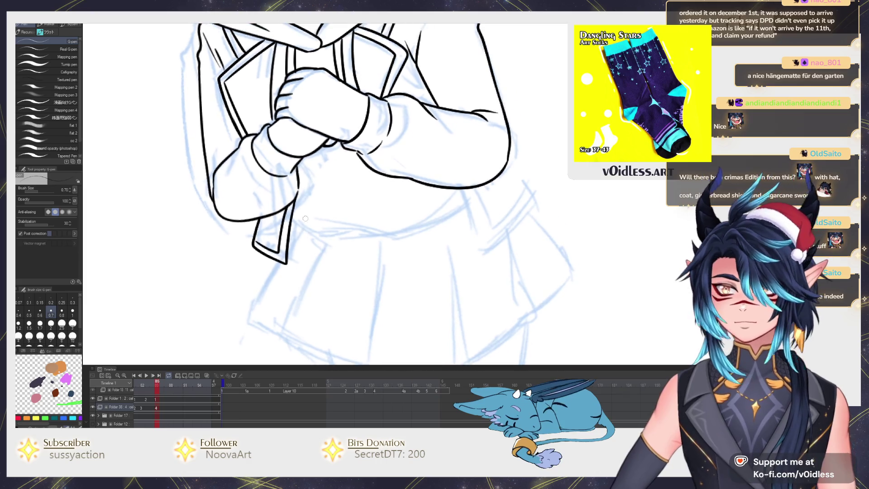
{"action": "mouse_move", "coordinate": [294, 221]}
{"action": "left_mouse_down"}
{"action": "mouse_move", "coordinate": [428, 223]}
{"action": "mouse_move", "coordinate": [467, 200]}
{"action": "left_mouse_up"}
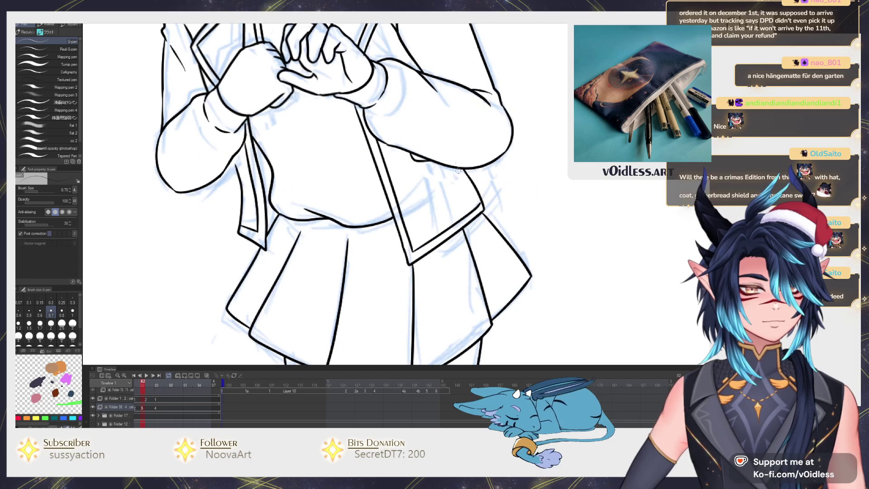
{"action": "left_click_drag", "start_coordinate": [336, 174], "coordinate": [302, 192]}
{"action": "left_click_drag", "start_coordinate": [339, 177], "coordinate": [309, 194]}
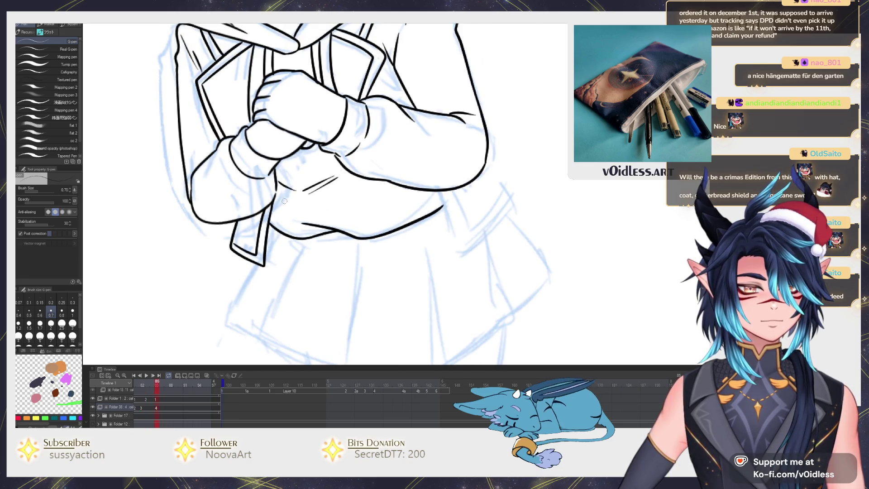
Centre the torso, ink the coat side and redraw the right cuff line
{"action": "scroll", "coordinate": [299, 154], "scroll_direction": "down", "scroll_amount": 3}
{"action": "scroll", "coordinate": [304, 150], "scroll_direction": "up", "scroll_amount": 3}
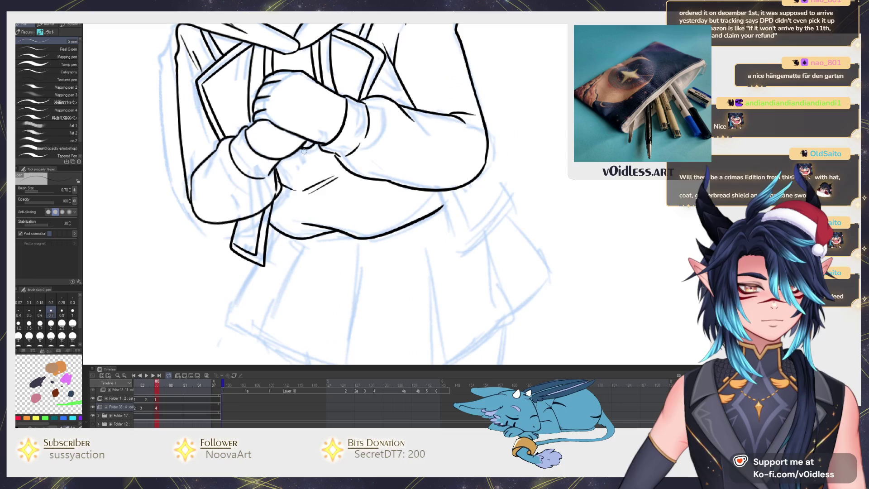
{"action": "left_click_drag", "start_coordinate": [458, 177], "coordinate": [415, 184]}
{"action": "scroll", "coordinate": [395, 200], "scroll_direction": "down", "scroll_amount": 3}
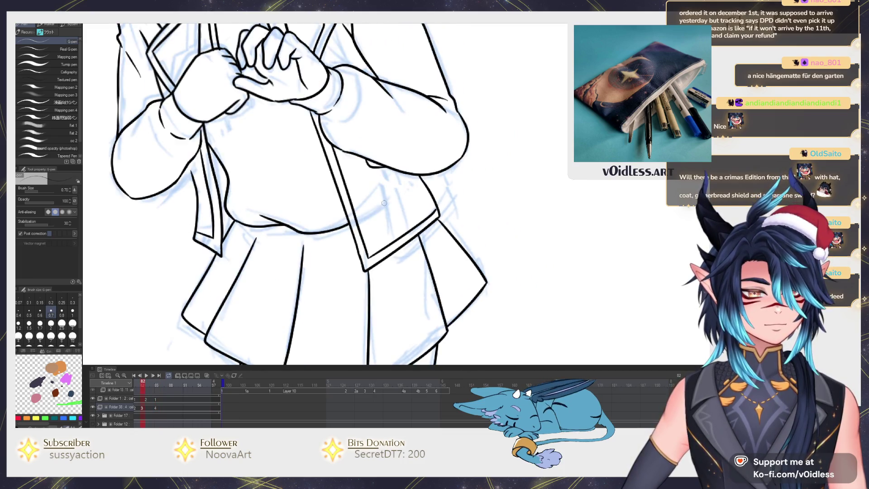
{"action": "scroll", "coordinate": [365, 209], "scroll_direction": "up", "scroll_amount": 3}
{"action": "mouse_move", "coordinate": [358, 195]}
{"action": "left_mouse_down"}
{"action": "mouse_move", "coordinate": [380, 266]}
{"action": "mouse_move", "coordinate": [464, 219]}
{"action": "left_mouse_up"}
{"action": "key", "text": "ctrl+z"}
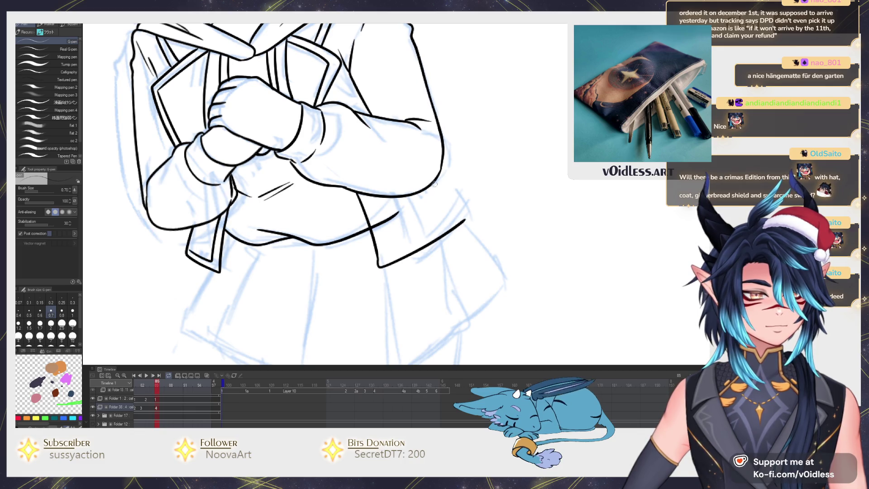
{"action": "left_click_drag", "start_coordinate": [433, 185], "coordinate": [465, 221]}
{"action": "scroll", "coordinate": [473, 207], "scroll_direction": "down", "scroll_amount": 3}
{"action": "scroll", "coordinate": [471, 208], "scroll_direction": "up", "scroll_amount": 3}
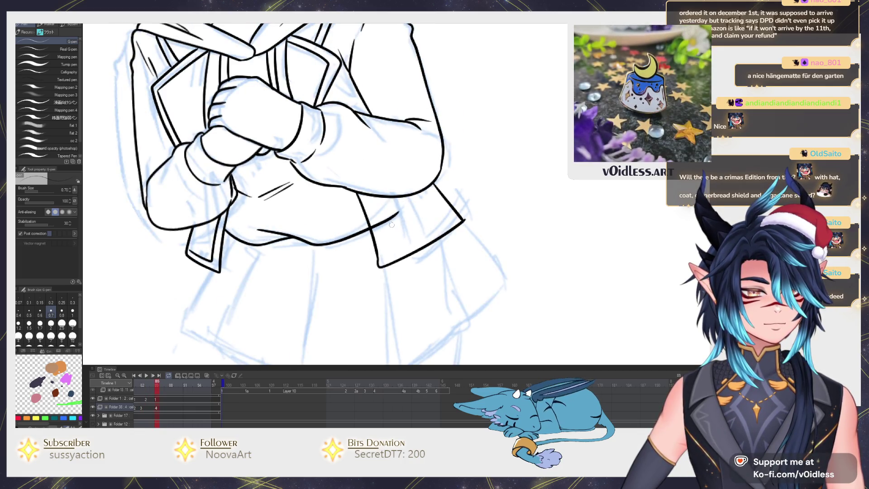
Erase the old cuff line with a smaller Hard eraser, then redraw the cuff with the G-pen
{"action": "key", "text": "e"}
{"action": "key", "text": "["}
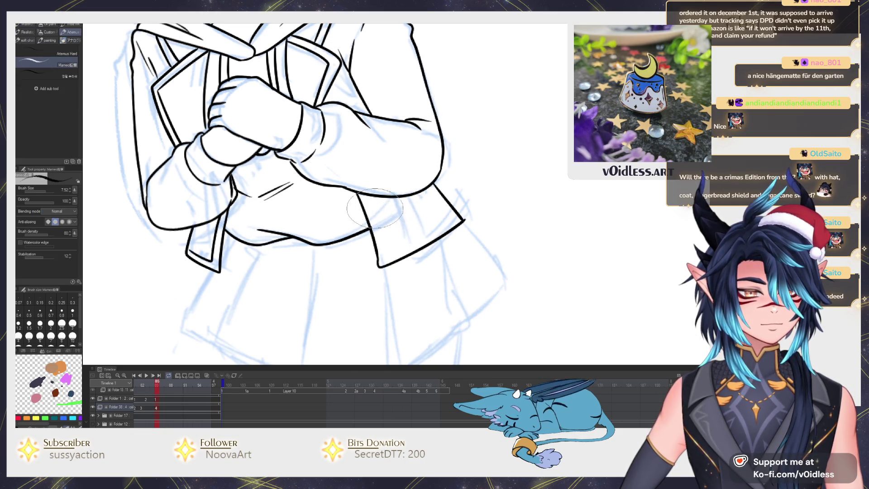
{"action": "key", "text": "p"}
{"action": "mouse_move", "coordinate": [364, 193]}
{"action": "left_mouse_down"}
{"action": "mouse_move", "coordinate": [388, 253]}
{"action": "mouse_move", "coordinate": [459, 210]}
{"action": "left_mouse_up"}
{"action": "left_click_drag", "start_coordinate": [459, 210], "coordinate": [451, 189]}
{"action": "key", "text": "ctrl+z"}
{"action": "mouse_move", "coordinate": [377, 228]}
{"action": "left_mouse_down"}
{"action": "mouse_move", "coordinate": [436, 196]}
{"action": "mouse_move", "coordinate": [444, 160]}
{"action": "mouse_move", "coordinate": [474, 200]}
{"action": "mouse_move", "coordinate": [445, 243]}
{"action": "left_mouse_up"}
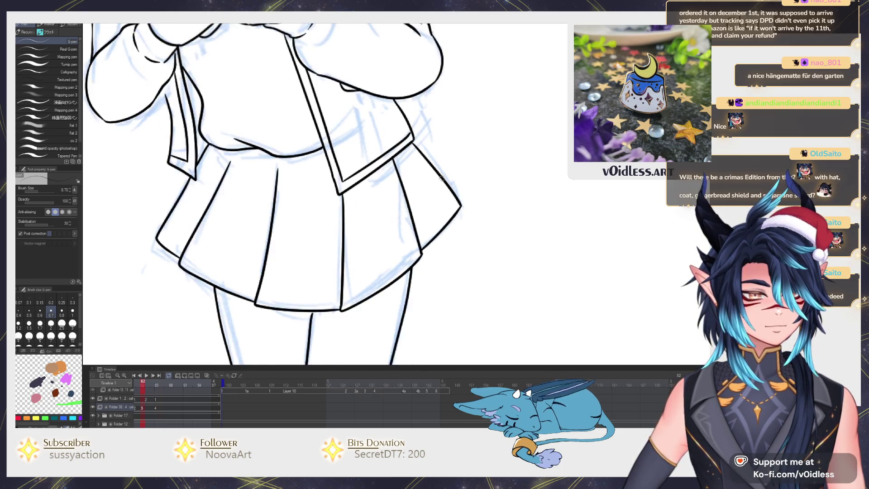
{"action": "mouse_move", "coordinate": [413, 163]}
{"action": "left_mouse_down"}
{"action": "mouse_move", "coordinate": [444, 243]}
{"action": "mouse_move", "coordinate": [369, 297]}
{"action": "left_mouse_up"}
Ink the skirt hem, a pleat line and the skirt's left edge, comparing neighbouring frames
{"action": "left_click_drag", "start_coordinate": [371, 265], "coordinate": [386, 260]}
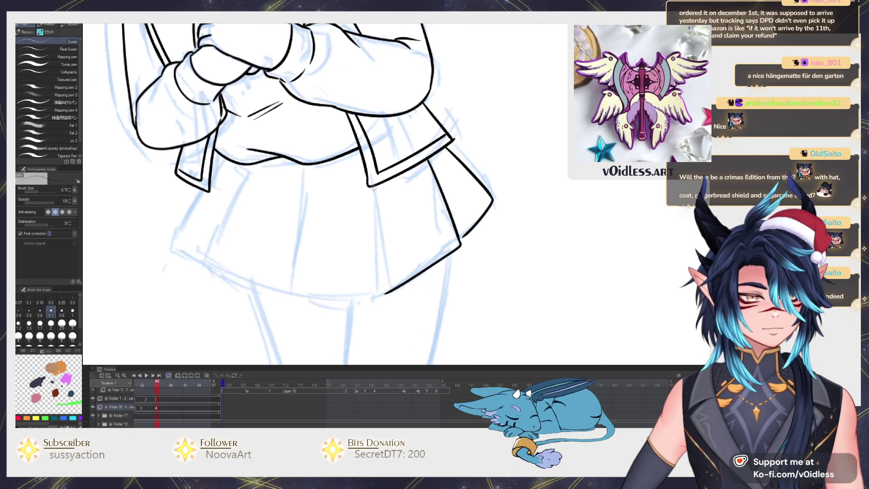
{"action": "mouse_move", "coordinate": [373, 188]}
{"action": "left_mouse_down"}
{"action": "mouse_move", "coordinate": [384, 284]}
{"action": "mouse_move", "coordinate": [304, 292]}
{"action": "mouse_move", "coordinate": [304, 166]}
{"action": "left_mouse_up"}
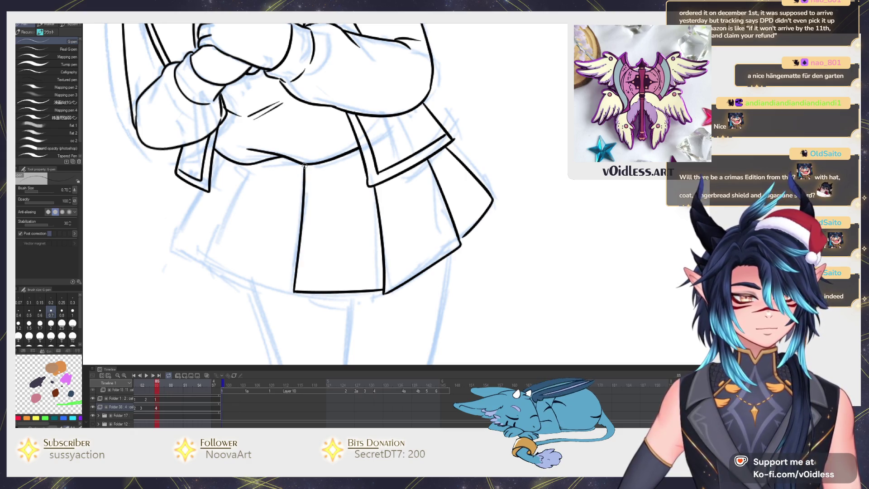
{"action": "key", "text": "Left"}
{"action": "key", "text": "Right"}
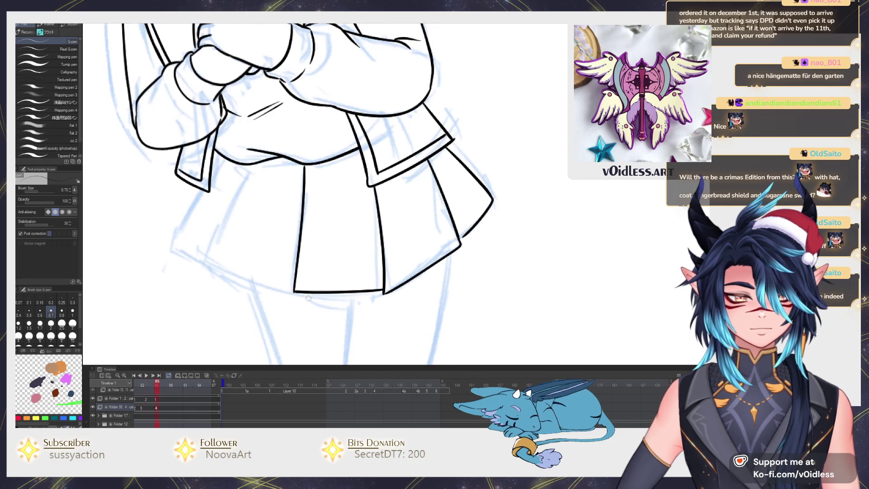
{"action": "mouse_move", "coordinate": [292, 290]}
{"action": "left_mouse_down"}
{"action": "mouse_move", "coordinate": [213, 272]}
{"action": "mouse_move", "coordinate": [248, 171]}
{"action": "left_mouse_up"}
{"action": "key", "text": "Left"}
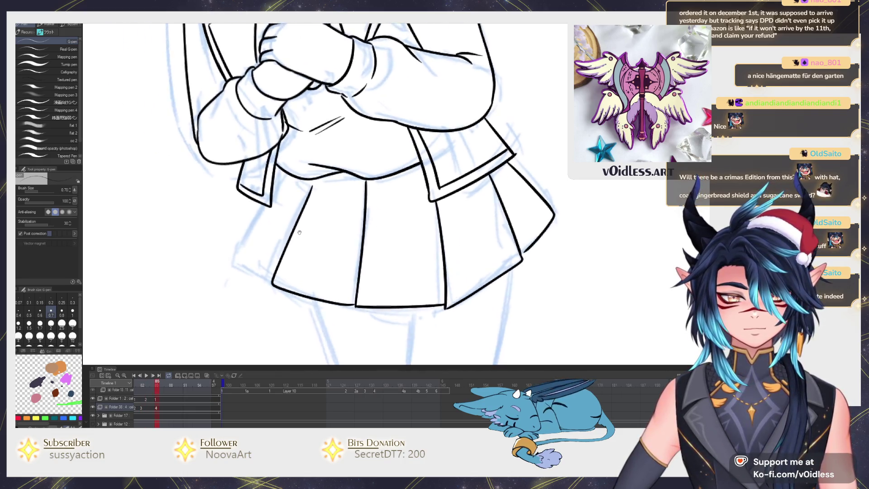
{"action": "key", "text": "Right"}
{"action": "mouse_move", "coordinate": [284, 281]}
{"action": "left_mouse_down"}
{"action": "mouse_move", "coordinate": [249, 255]}
{"action": "mouse_move", "coordinate": [291, 172]}
{"action": "left_mouse_up"}
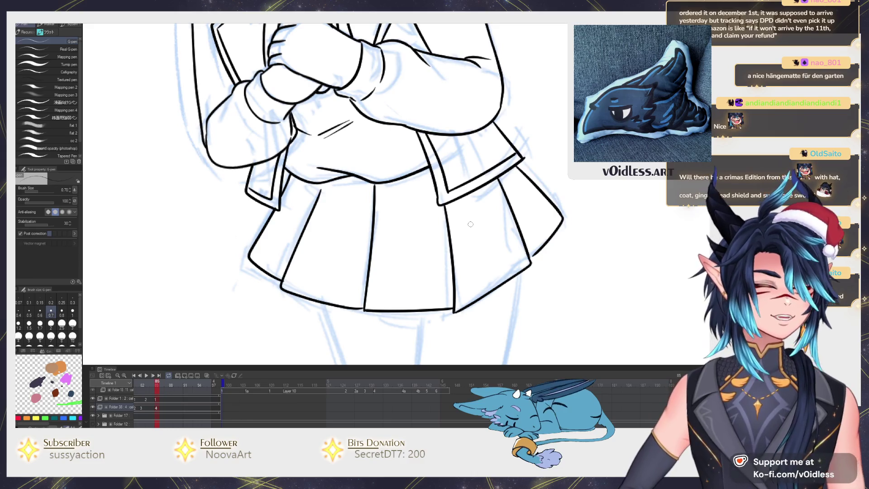
{"action": "scroll", "coordinate": [470, 224], "scroll_direction": "down", "scroll_amount": 4}
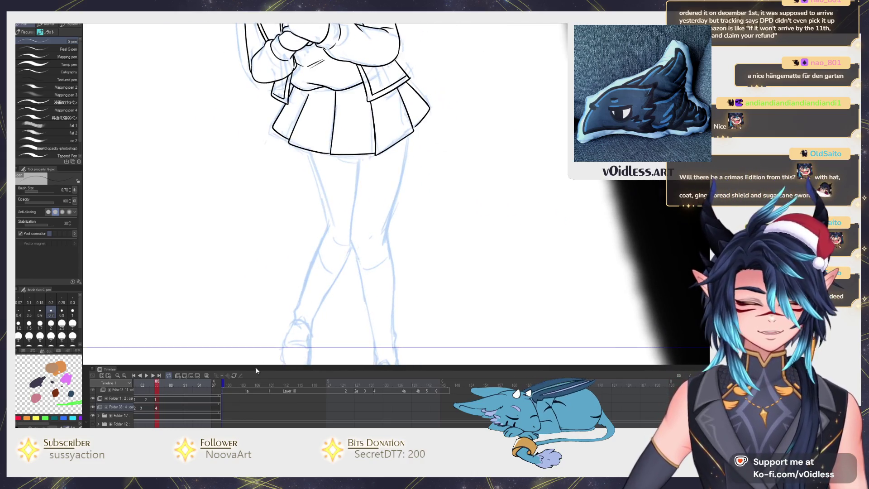
Turn on onion skin and ink both leg outlines from the skirt down to the knees
{"action": "left_click", "coordinate": [207, 376]}
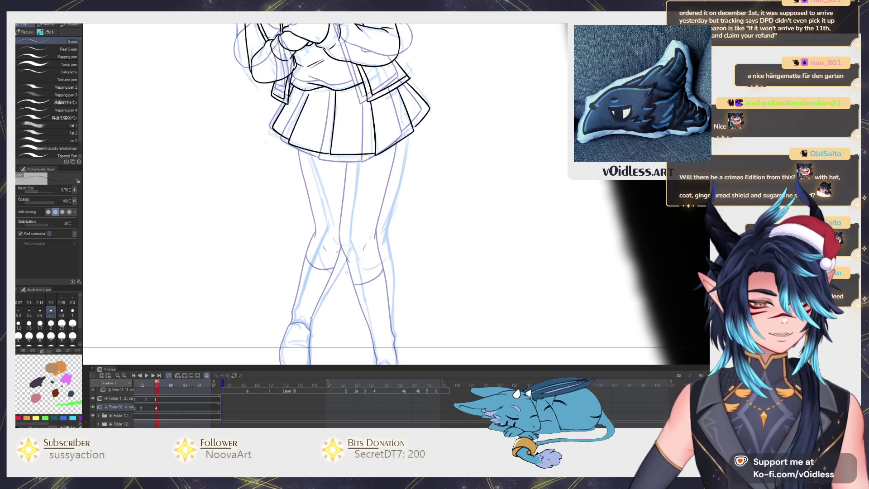
{"action": "scroll", "coordinate": [246, 288], "scroll_direction": "up", "scroll_amount": 3}
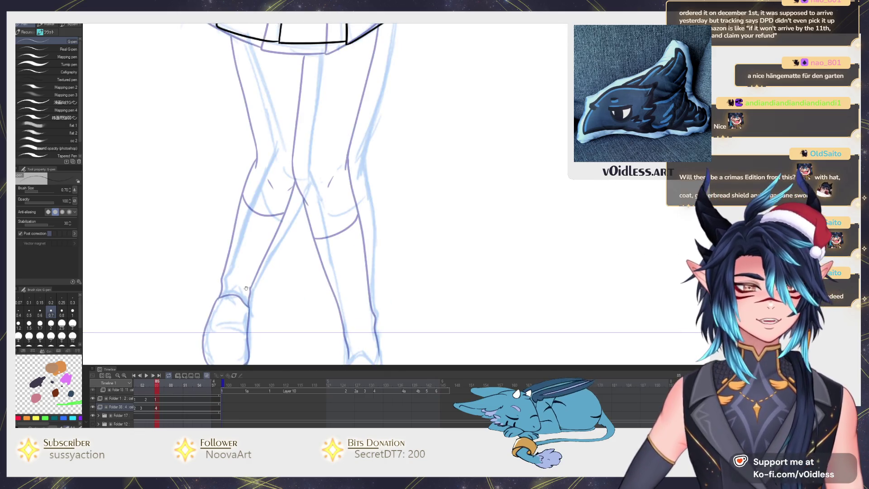
{"action": "scroll", "coordinate": [246, 289], "scroll_direction": "up", "scroll_amount": 2}
{"action": "mouse_move", "coordinate": [323, 254]}
{"action": "left_mouse_down"}
{"action": "mouse_move", "coordinate": [313, 211]}
{"action": "mouse_move", "coordinate": [324, 96]}
{"action": "left_mouse_up"}
{"action": "scroll", "coordinate": [361, 174], "scroll_direction": "up", "scroll_amount": 1}
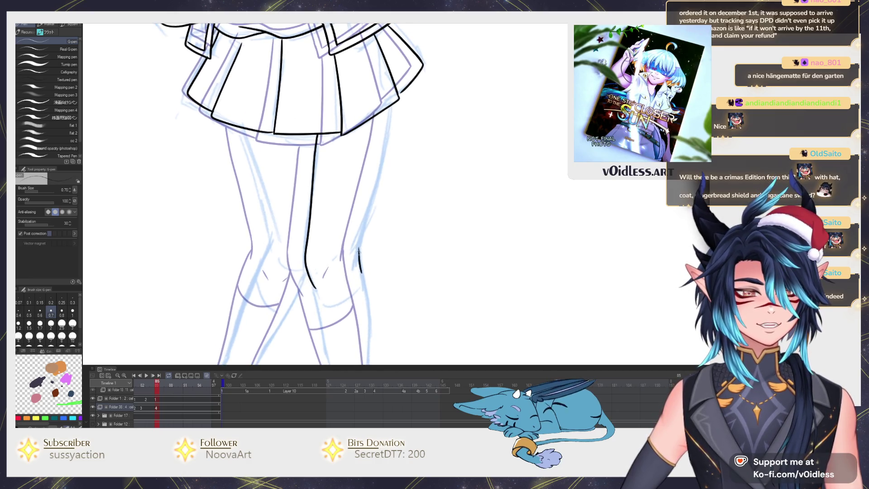
{"action": "left_click_drag", "start_coordinate": [361, 239], "coordinate": [388, 136]}
{"action": "scroll", "coordinate": [404, 96], "scroll_direction": "up", "scroll_amount": 4}
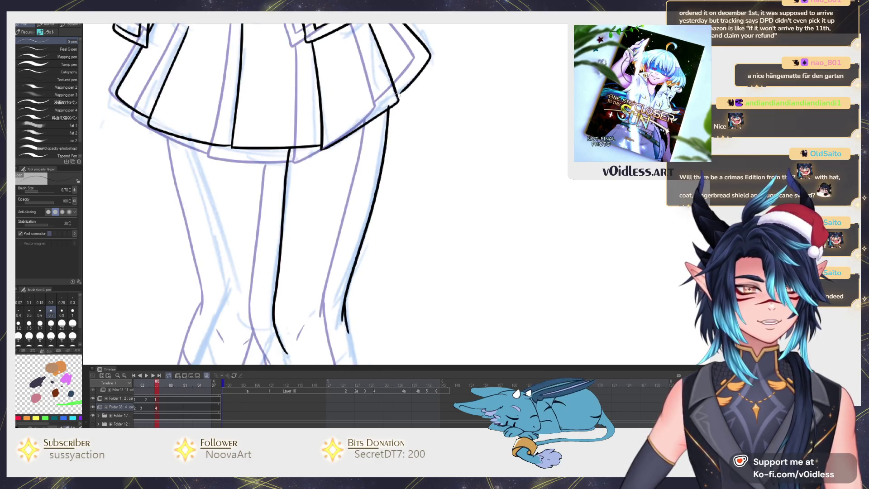
{"action": "scroll", "coordinate": [360, 131], "scroll_direction": "down", "scroll_amount": 4}
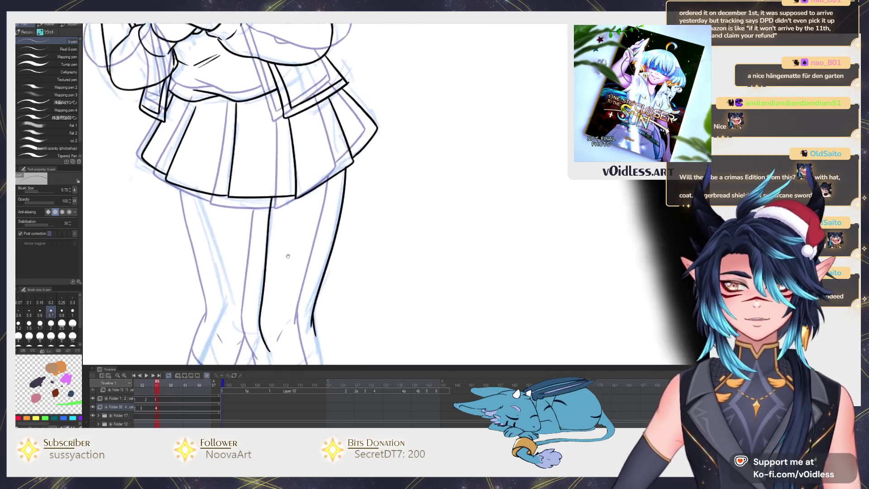
{"action": "left_click_drag", "start_coordinate": [275, 91], "coordinate": [310, 245]}
{"action": "left_click_drag", "start_coordinate": [309, 245], "coordinate": [315, 121]}
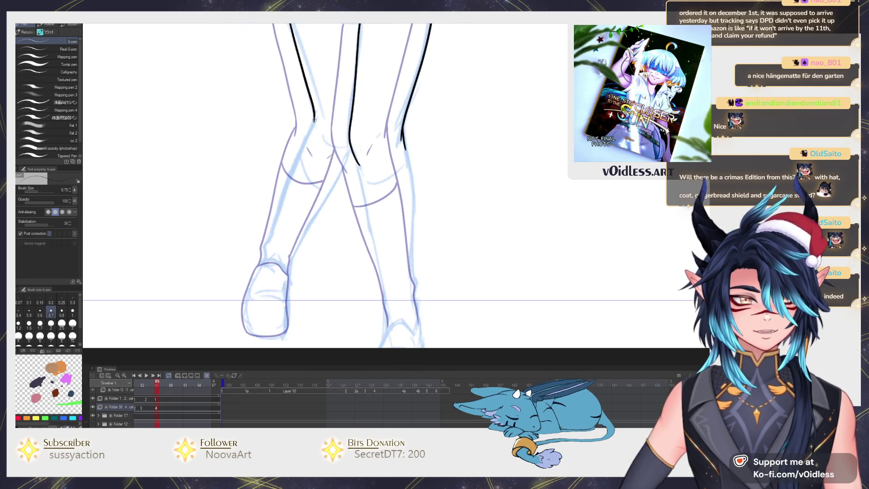
{"action": "mouse_move", "coordinate": [298, 152]}
{"action": "left_mouse_down"}
{"action": "mouse_move", "coordinate": [275, 230]}
{"action": "mouse_move", "coordinate": [258, 249]}
{"action": "left_mouse_up"}
Ink the left leg from knee to foot and around the foot, undoing a stray right-leg stroke
{"action": "scroll", "coordinate": [265, 245], "scroll_direction": "up", "scroll_amount": 5}
{"action": "scroll", "coordinate": [324, 217], "scroll_direction": "down", "scroll_amount": 3}
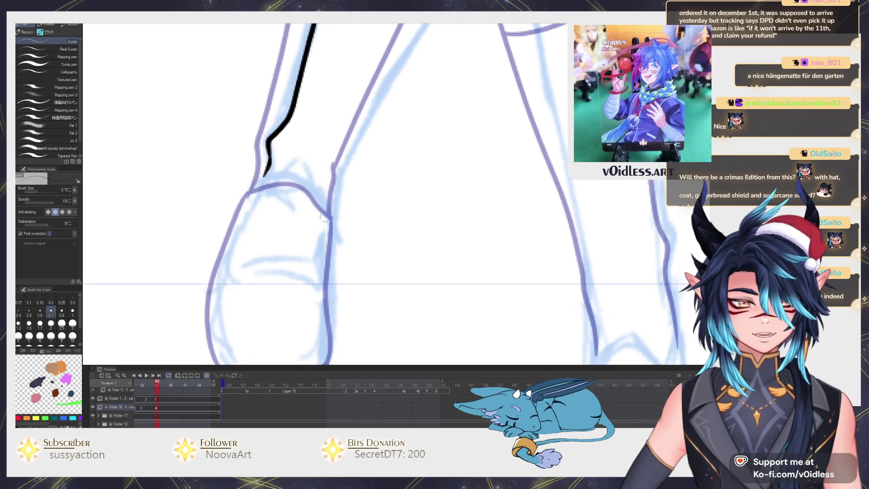
{"action": "mouse_move", "coordinate": [332, 210]}
{"action": "left_mouse_down"}
{"action": "mouse_move", "coordinate": [271, 180]}
{"action": "mouse_move", "coordinate": [254, 197]}
{"action": "mouse_move", "coordinate": [217, 346]}
{"action": "left_mouse_up"}
{"action": "scroll", "coordinate": [226, 356], "scroll_direction": "down", "scroll_amount": 2}
{"action": "mouse_move", "coordinate": [218, 283]}
{"action": "left_mouse_down"}
{"action": "mouse_move", "coordinate": [280, 340]}
{"action": "mouse_move", "coordinate": [340, 272]}
{"action": "mouse_move", "coordinate": [339, 173]}
{"action": "mouse_move", "coordinate": [317, 275]}
{"action": "mouse_move", "coordinate": [380, 122]}
{"action": "left_mouse_up"}
{"action": "scroll", "coordinate": [312, 274], "scroll_direction": "down", "scroll_amount": 2}
{"action": "left_click_drag", "start_coordinate": [380, 132], "coordinate": [375, 162]}
{"action": "key", "text": "ctrl+z"}
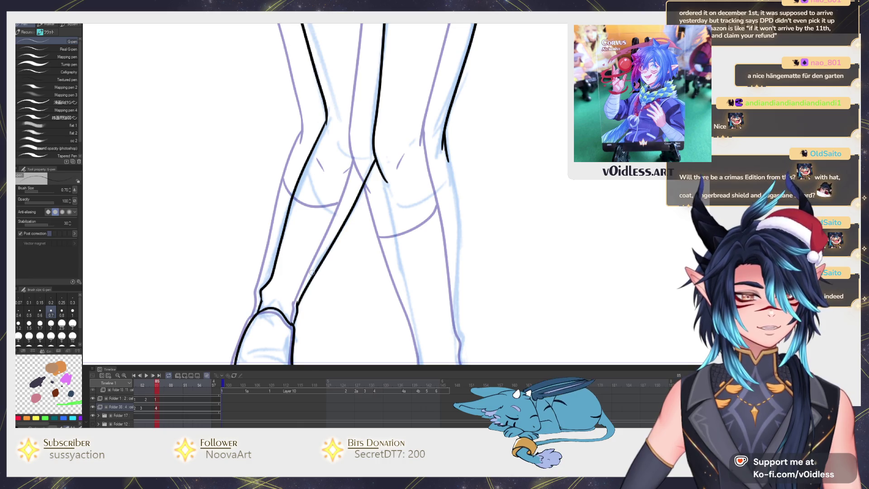
{"action": "scroll", "coordinate": [316, 254], "scroll_direction": "up", "scroll_amount": 2}
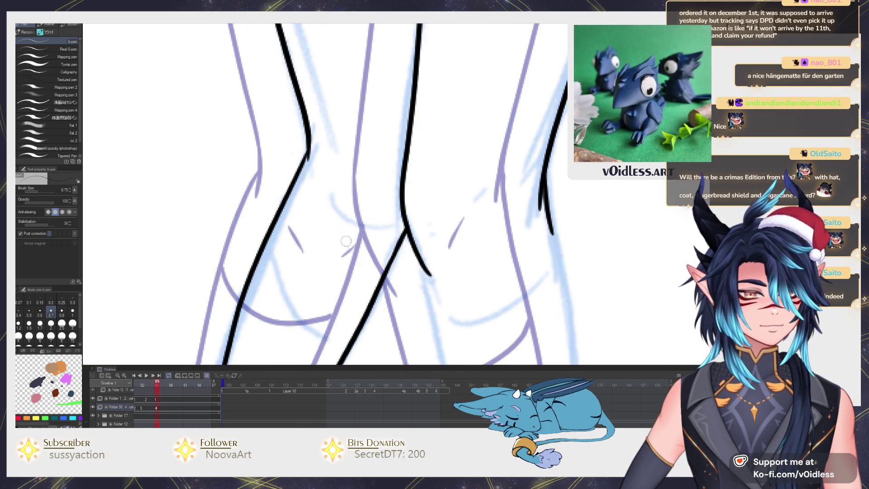
Add knee crease strokes and redraw the knee curve and the line down the leg
{"action": "mouse_move", "coordinate": [334, 228]}
{"action": "left_mouse_down"}
{"action": "mouse_move", "coordinate": [347, 251]}
{"action": "mouse_move", "coordinate": [399, 239]}
{"action": "left_mouse_up"}
{"action": "left_click_drag", "start_coordinate": [359, 286], "coordinate": [392, 180]}
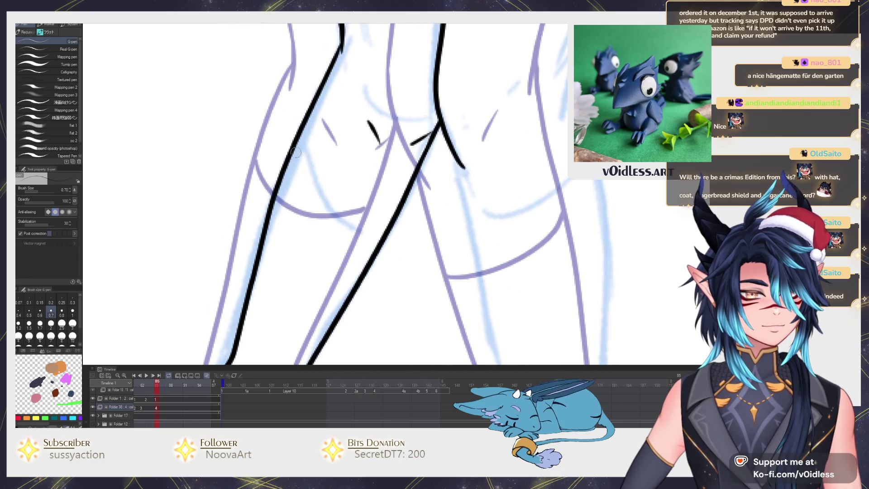
{"action": "mouse_move", "coordinate": [296, 152]}
{"action": "left_mouse_down"}
{"action": "mouse_move", "coordinate": [362, 202]}
{"action": "mouse_move", "coordinate": [407, 183]}
{"action": "left_mouse_up"}
{"action": "key", "text": "ctrl+z"}
{"action": "mouse_move", "coordinate": [280, 171]}
{"action": "left_mouse_down"}
{"action": "mouse_move", "coordinate": [312, 210]}
{"action": "mouse_move", "coordinate": [388, 223]}
{"action": "mouse_move", "coordinate": [342, 203]}
{"action": "mouse_move", "coordinate": [322, 138]}
{"action": "mouse_move", "coordinate": [361, 345]}
{"action": "mouse_move", "coordinate": [350, 287]}
{"action": "left_mouse_up"}
{"action": "scroll", "coordinate": [388, 222], "scroll_direction": "down", "scroll_amount": 3}
{"action": "key", "text": "ctrl+z"}
{"action": "left_click_drag", "start_coordinate": [311, 80], "coordinate": [323, 154]}
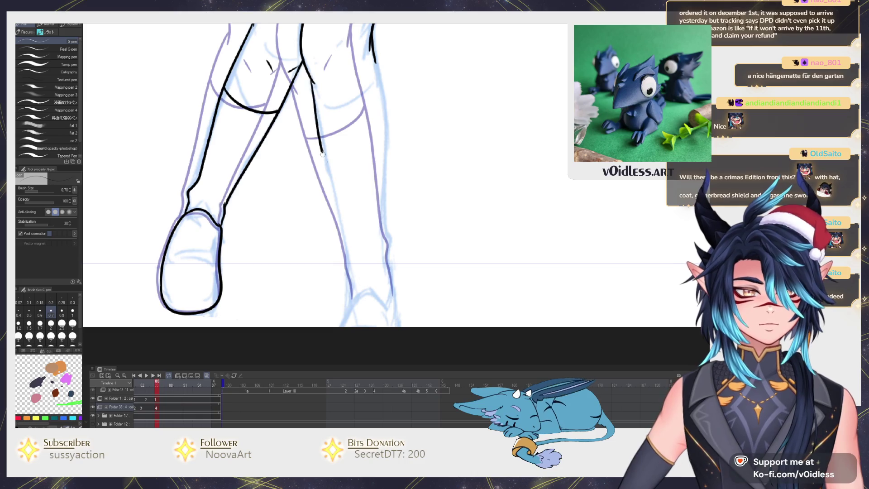
{"action": "left_click_drag", "start_coordinate": [352, 289], "coordinate": [349, 207]}
{"action": "scroll", "coordinate": [347, 203], "scroll_direction": "up", "scroll_amount": 2}
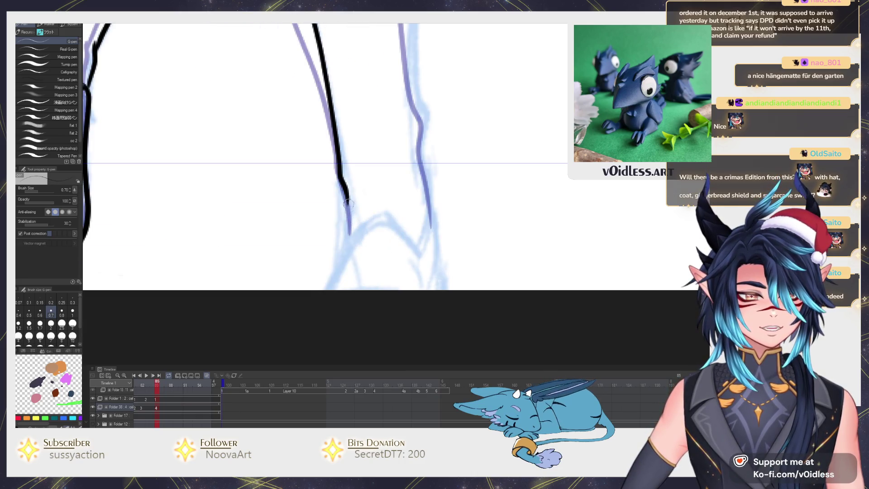
Ink the foot outline, then review both inked legs
{"action": "mouse_move", "coordinate": [327, 305]}
{"action": "left_mouse_down"}
{"action": "mouse_move", "coordinate": [363, 225]}
{"action": "mouse_move", "coordinate": [440, 295]}
{"action": "left_mouse_up"}
{"action": "left_click_drag", "start_coordinate": [436, 251], "coordinate": [407, 311]}
{"action": "left_click_drag", "start_coordinate": [395, 188], "coordinate": [387, 254]}
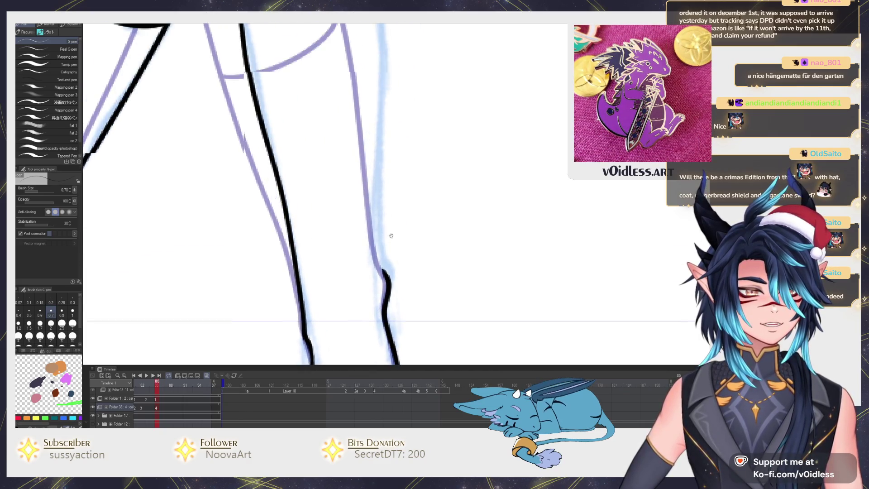
{"action": "scroll", "coordinate": [385, 256], "scroll_direction": "down", "scroll_amount": 2}
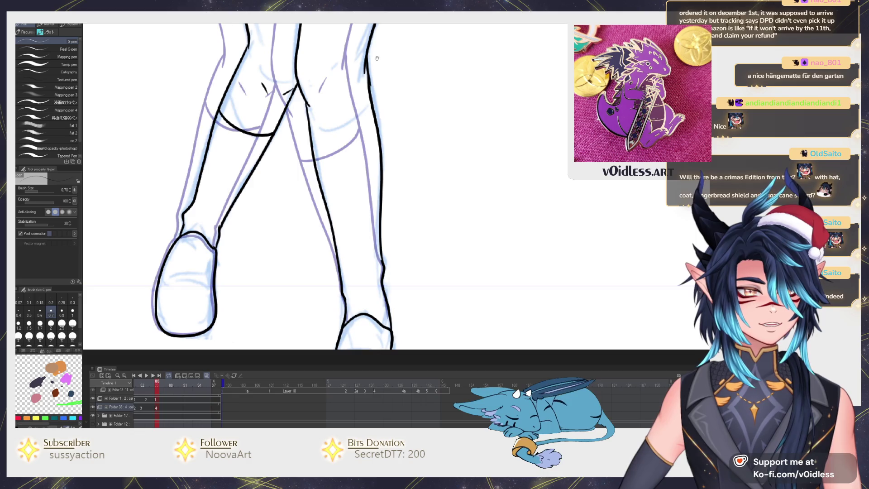
{"action": "left_click_drag", "start_coordinate": [377, 58], "coordinate": [369, 173]}
{"action": "scroll", "coordinate": [370, 174], "scroll_direction": "up", "scroll_amount": 2}
{"action": "scroll", "coordinate": [357, 132], "scroll_direction": "down", "scroll_amount": 4}
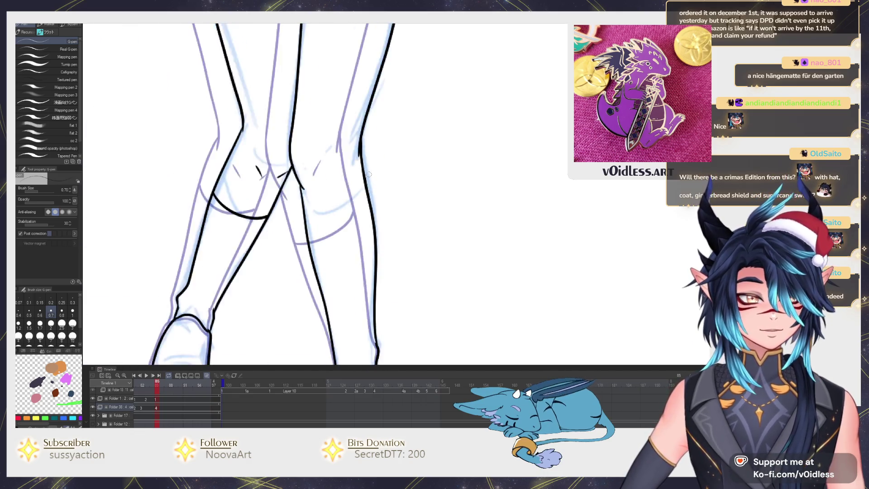
{"action": "scroll", "coordinate": [368, 173], "scroll_direction": "up", "scroll_amount": 1}
{"action": "scroll", "coordinate": [349, 197], "scroll_direction": "up", "scroll_amount": 1}
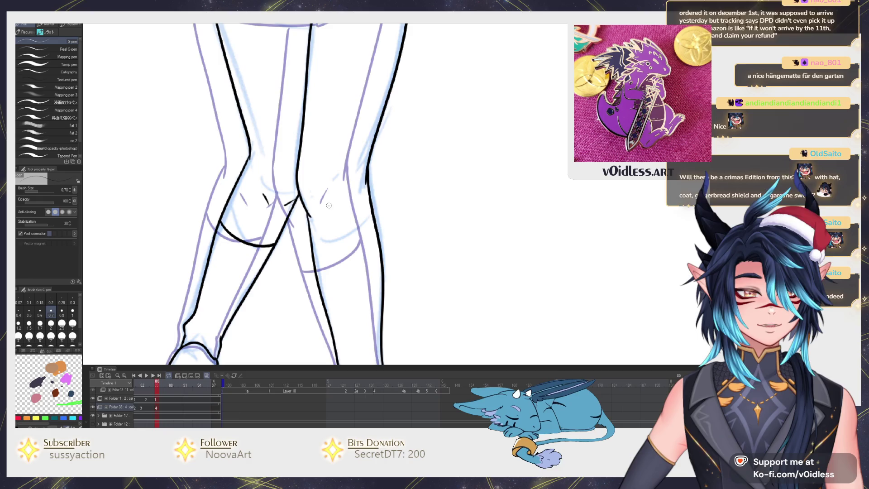
Flip between neighbouring frames to check the leg motion
{"action": "key", "text": "Left"}
{"action": "key", "text": "Right"}
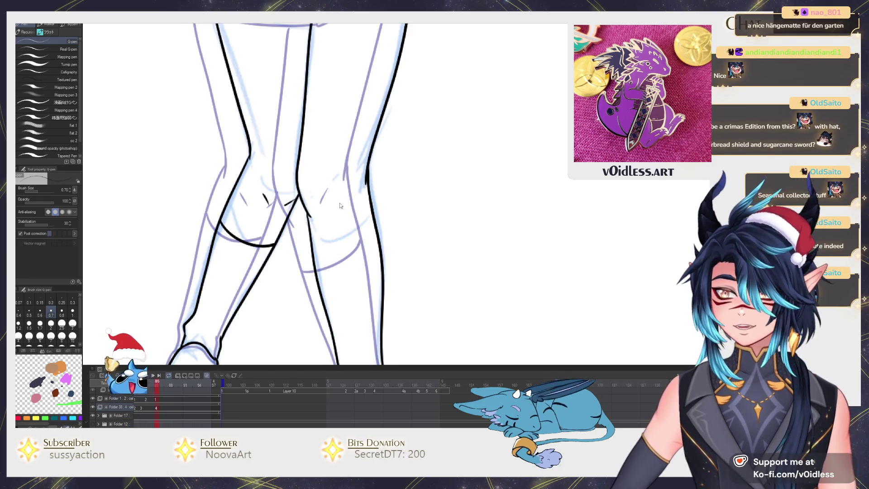
{"action": "key", "text": "Left"}
{"action": "key", "text": "Right"}
{"action": "scroll", "coordinate": [342, 224], "scroll_direction": "up", "scroll_amount": 1}
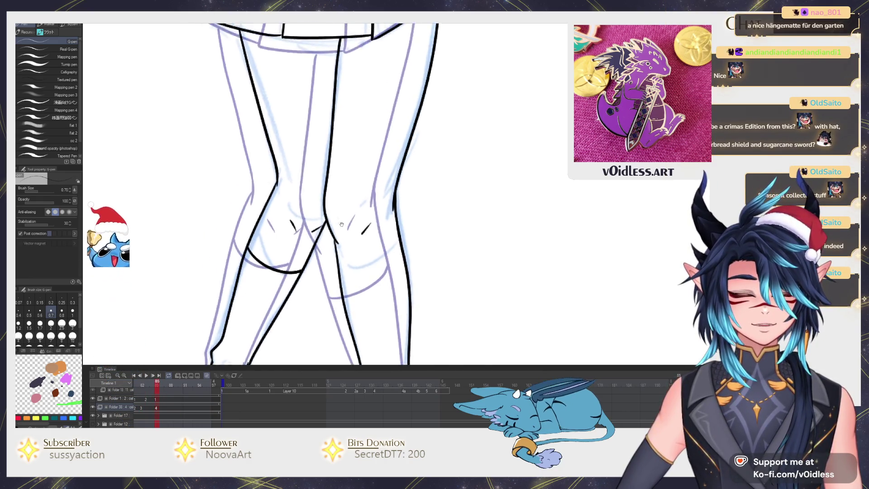
{"action": "scroll", "coordinate": [328, 222], "scroll_direction": "up", "scroll_amount": 5}
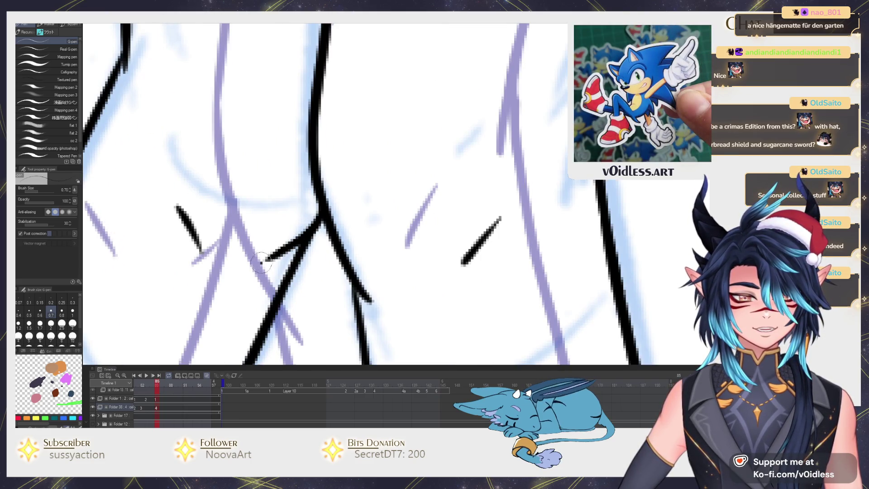
{"action": "scroll", "coordinate": [261, 262], "scroll_direction": "down", "scroll_amount": 8}
Return to frame 82 and ink a navel on the boy's belly
{"action": "key", "text": "Left"}
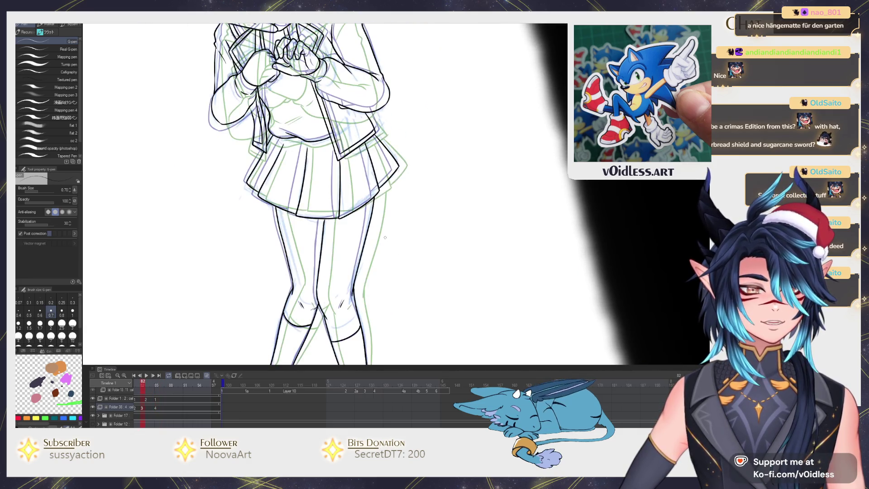
{"action": "scroll", "coordinate": [386, 237], "scroll_direction": "up", "scroll_amount": 5}
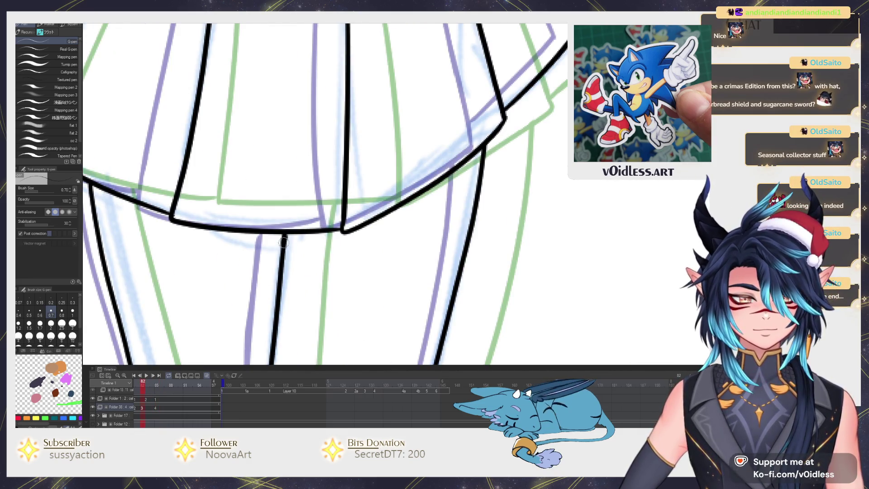
{"action": "scroll", "coordinate": [283, 242], "scroll_direction": "down", "scroll_amount": 8}
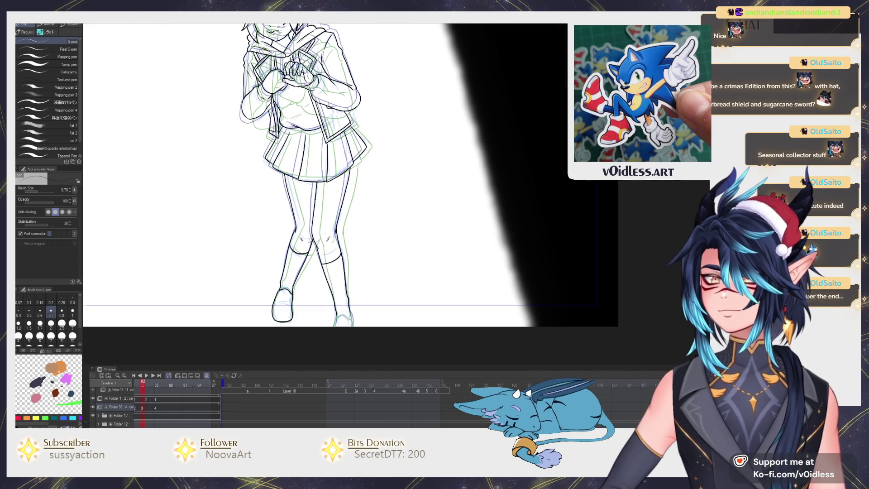
{"action": "scroll", "coordinate": [317, 155], "scroll_direction": "up", "scroll_amount": 2}
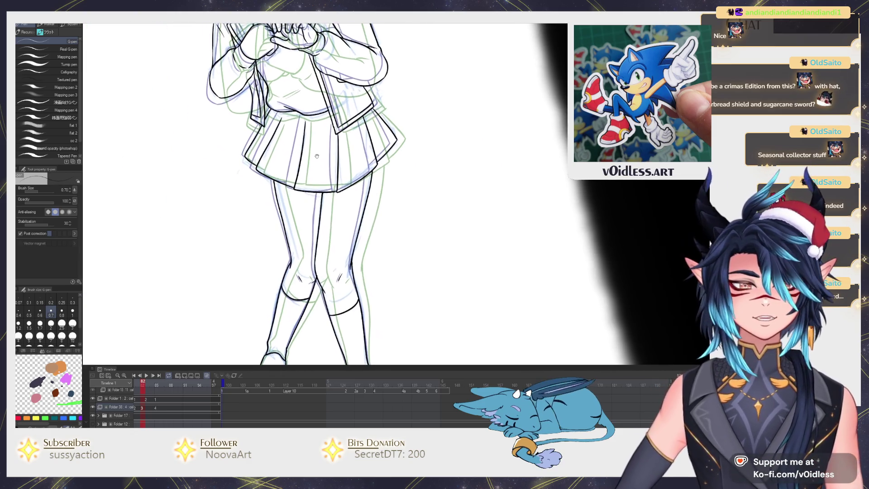
{"action": "left_click_drag", "start_coordinate": [317, 156], "coordinate": [321, 158]}
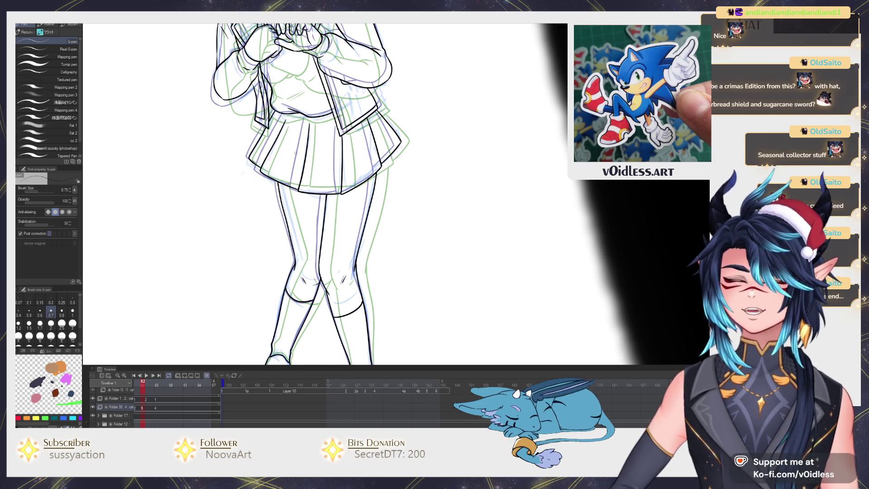
{"action": "scroll", "coordinate": [317, 181], "scroll_direction": "down", "scroll_amount": 5}
{"action": "scroll", "coordinate": [316, 182], "scroll_direction": "up", "scroll_amount": 1}
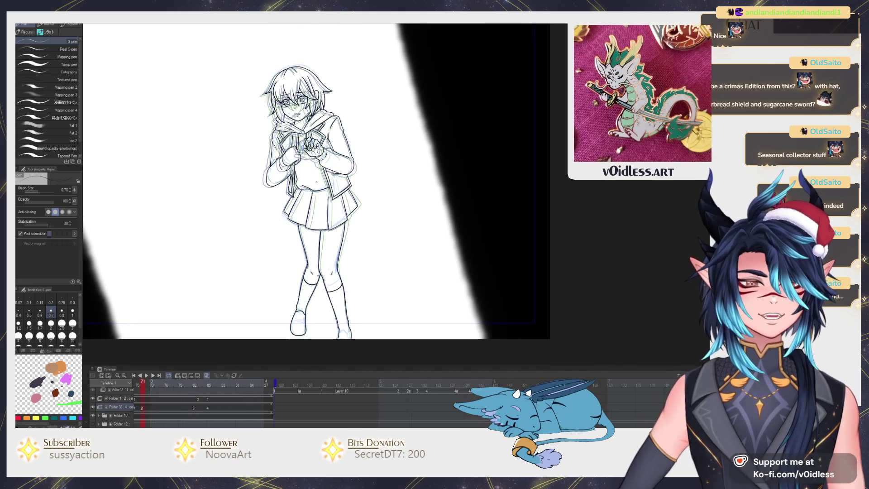
{"action": "scroll", "coordinate": [306, 180], "scroll_direction": "up", "scroll_amount": 5}
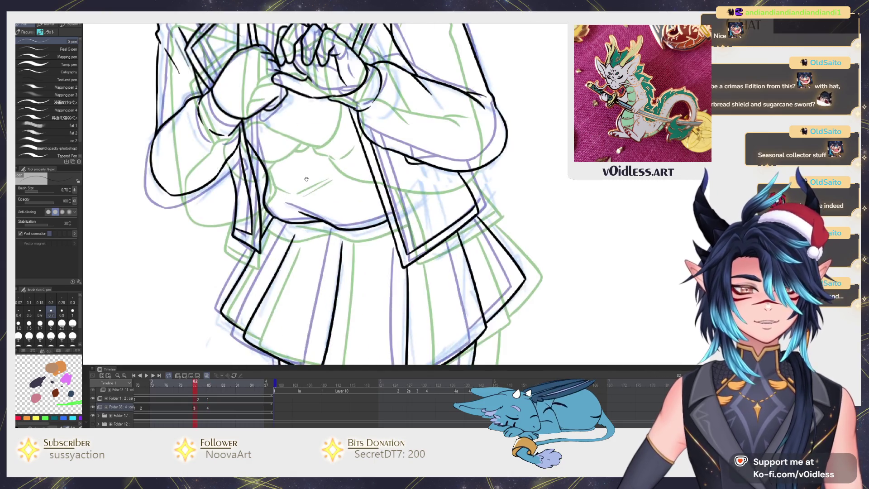
{"action": "mouse_move", "coordinate": [306, 179]}
{"action": "left_mouse_down"}
{"action": "mouse_move", "coordinate": [320, 199]}
{"action": "mouse_move", "coordinate": [304, 197]}
{"action": "left_mouse_up"}
{"action": "left_click_drag", "start_coordinate": [320, 194], "coordinate": [335, 185]}
Step to the next frame and play the animation to review it
{"action": "key", "text": "Right"}
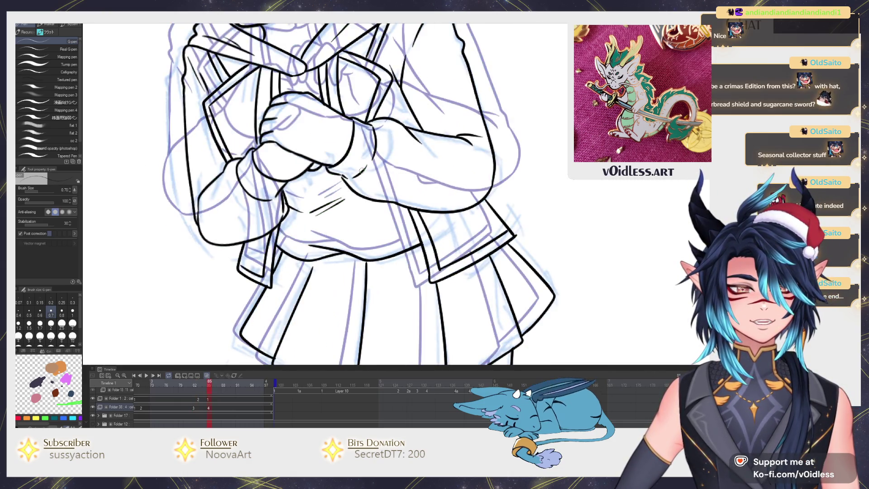
{"action": "scroll", "coordinate": [362, 170], "scroll_direction": "down", "scroll_amount": 5}
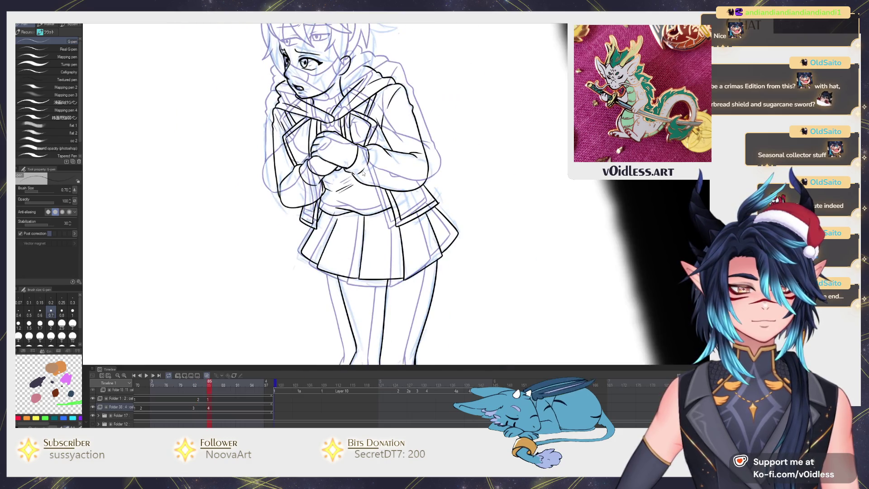
{"action": "key", "text": "space"}
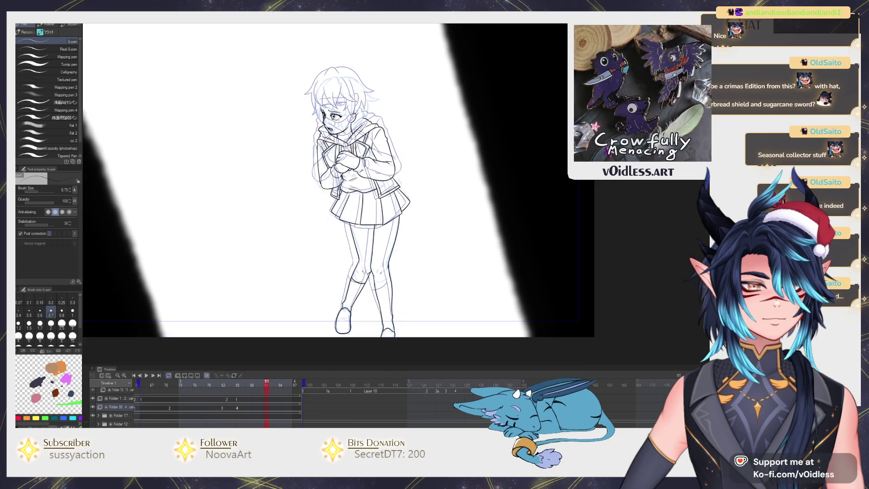
Stop playback, hide the onion skin, and frame the boy's face
{"action": "key", "text": "space"}
{"action": "scroll", "coordinate": [330, 70], "scroll_direction": "up", "scroll_amount": 3}
{"action": "left_click_drag", "start_coordinate": [330, 70], "coordinate": [367, 258]}
{"action": "left_click", "coordinate": [214, 376]}
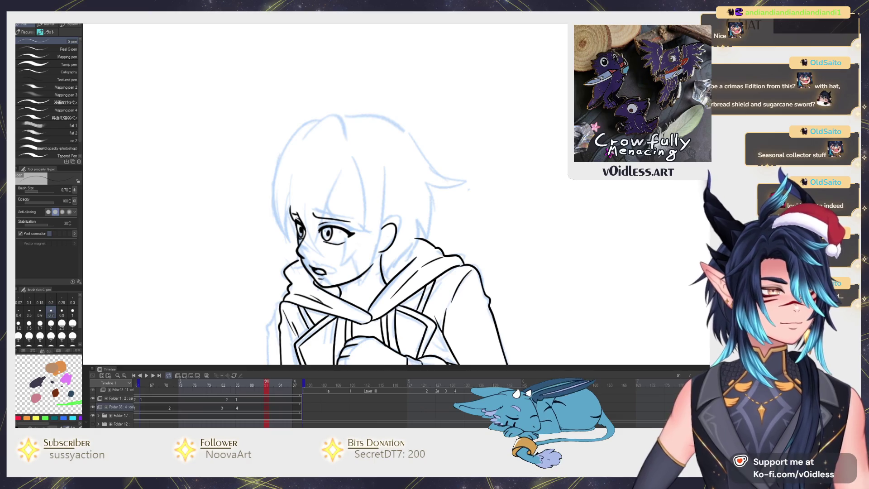
{"action": "scroll", "coordinate": [314, 213], "scroll_direction": "up", "scroll_amount": 1}
{"action": "left_click_drag", "start_coordinate": [314, 212], "coordinate": [389, 222]}
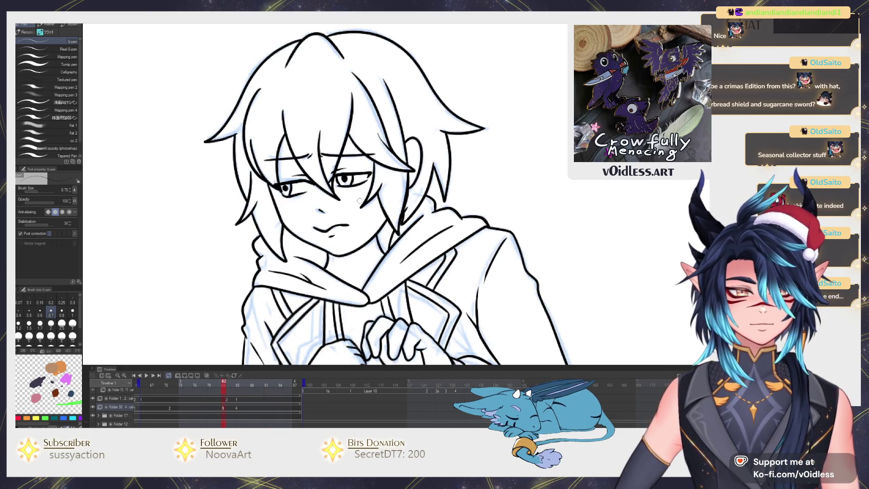
Ink hair strands across the face, a line beside the left eye, and the eyes and brows
{"action": "left_click_drag", "start_coordinate": [333, 157], "coordinate": [302, 246]}
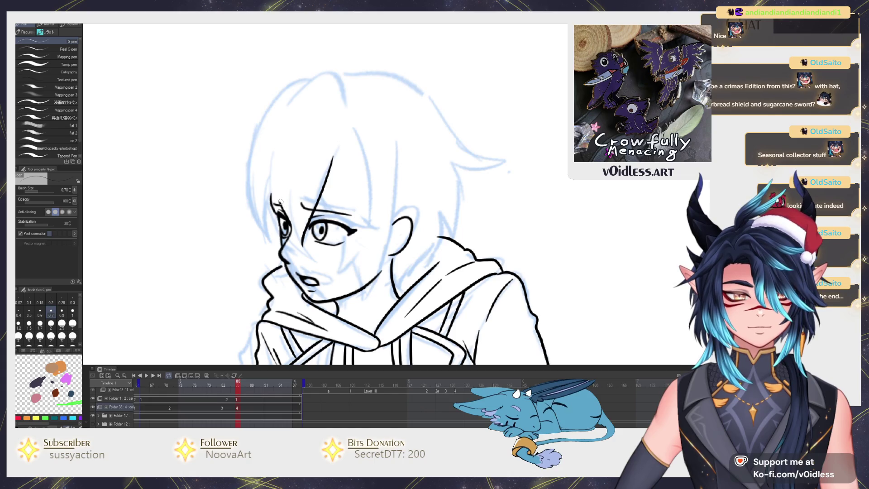
{"action": "left_click_drag", "start_coordinate": [271, 159], "coordinate": [269, 169]}
{"action": "left_click_drag", "start_coordinate": [295, 197], "coordinate": [298, 230]}
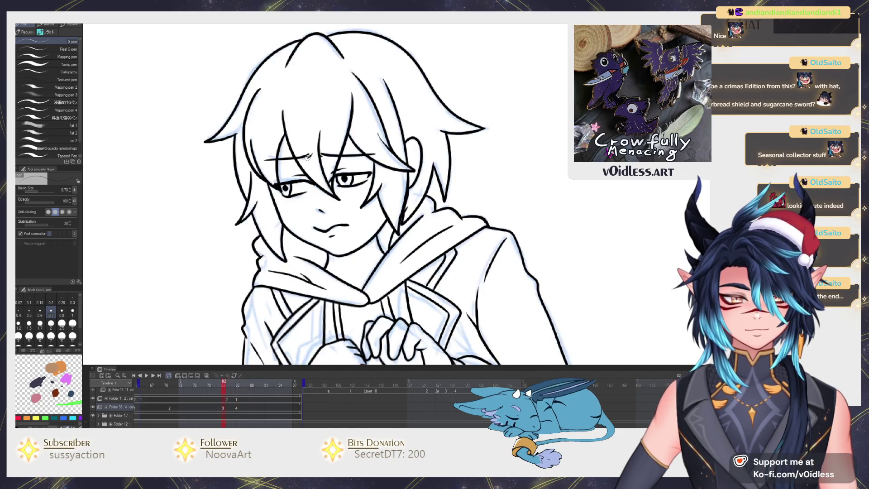
{"action": "key", "text": "Left"}
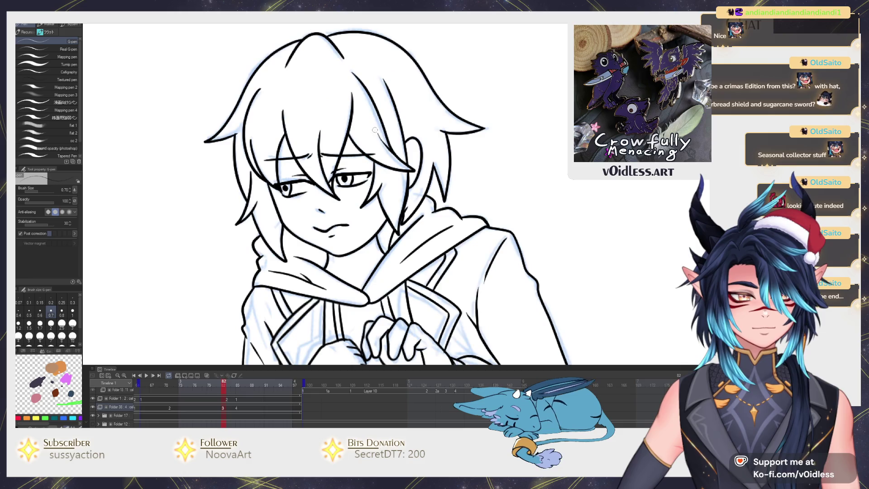
{"action": "key", "text": "Right"}
{"action": "left_click_drag", "start_coordinate": [319, 209], "coordinate": [384, 231]}
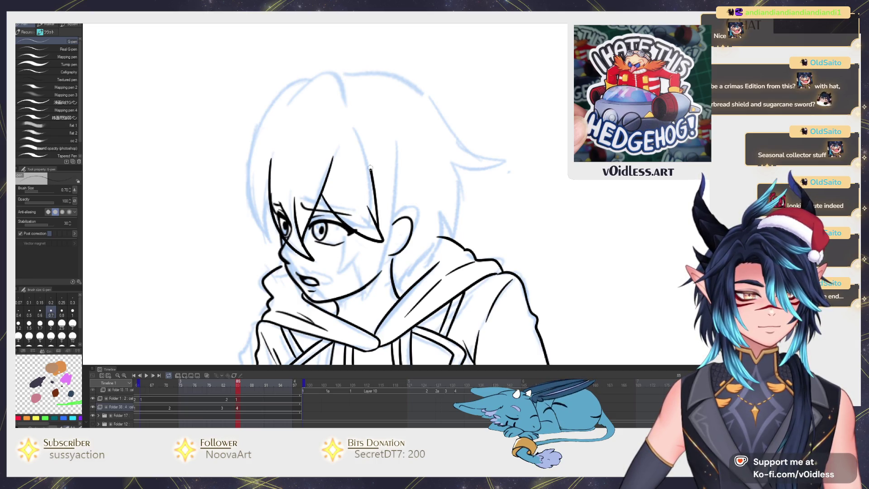
Compare against neighbouring frames and ink a hair strand left of the face
{"action": "key", "text": "Left"}
{"action": "key", "text": "Right"}
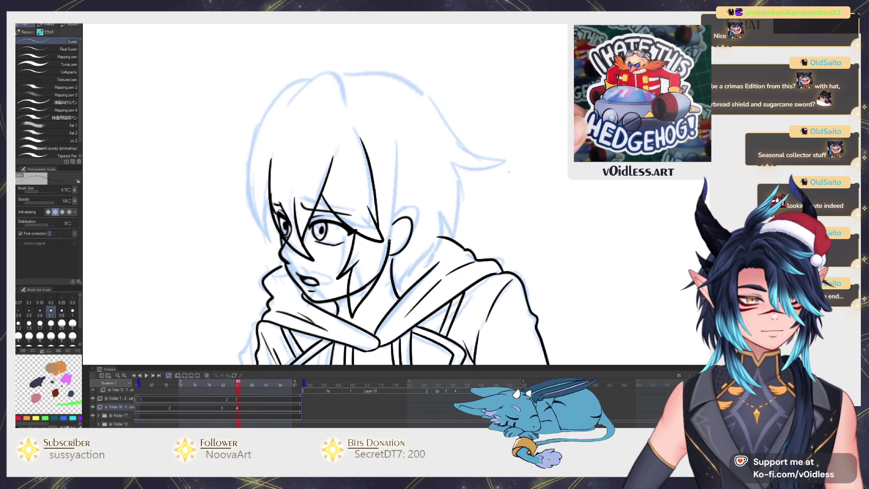
{"action": "key", "text": "Left"}
{"action": "key", "text": "Right"}
{"action": "mouse_move", "coordinate": [273, 232]}
{"action": "left_mouse_down"}
{"action": "mouse_move", "coordinate": [252, 248]}
{"action": "mouse_move", "coordinate": [282, 283]}
{"action": "left_mouse_up"}
{"action": "key", "text": "Left"}
{"action": "key", "text": "Right"}
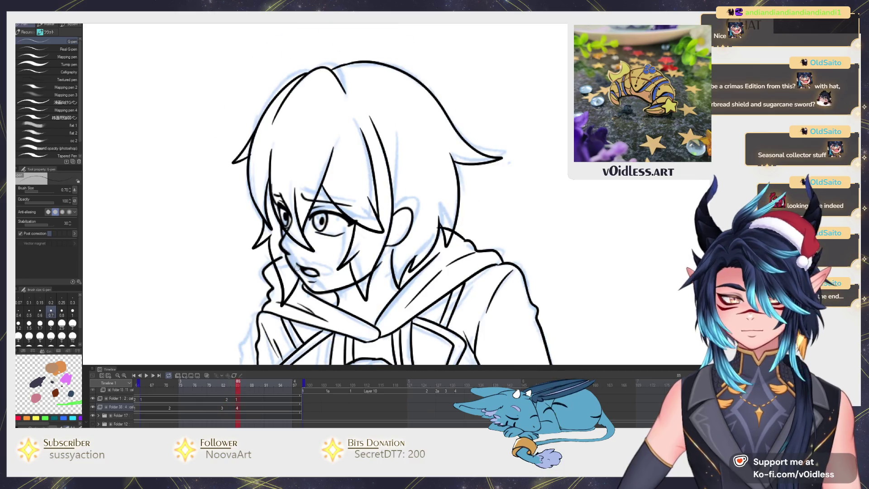
Reshape the jaw and neck lines with Liquify and erase stray lines around the chin
{"action": "key", "text": "l"}
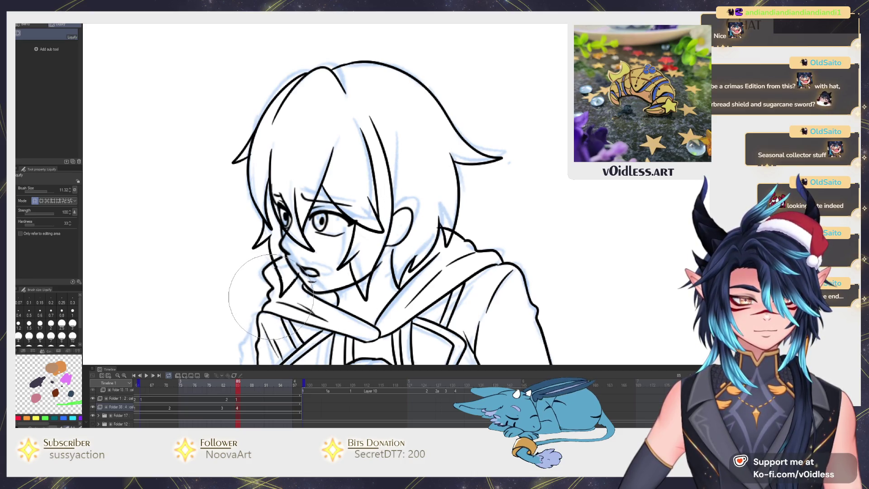
{"action": "left_click_drag", "start_coordinate": [396, 280], "coordinate": [396, 293]}
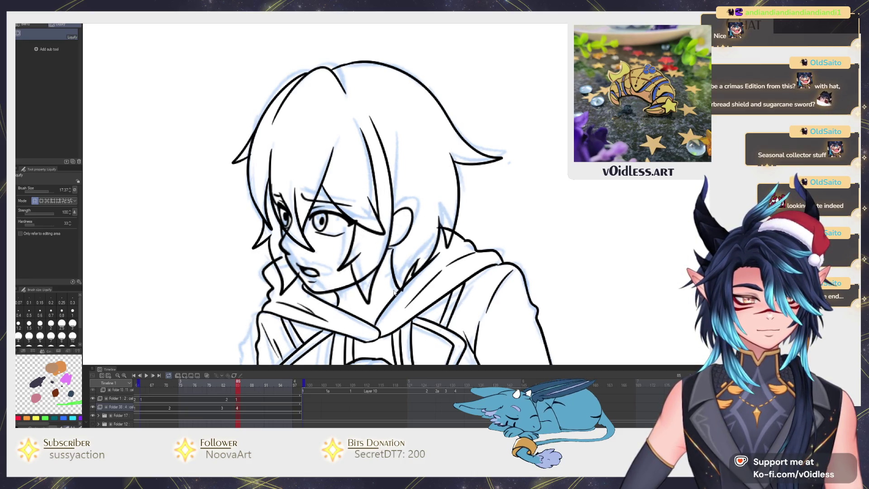
{"action": "left_click_drag", "start_coordinate": [400, 257], "coordinate": [376, 271]}
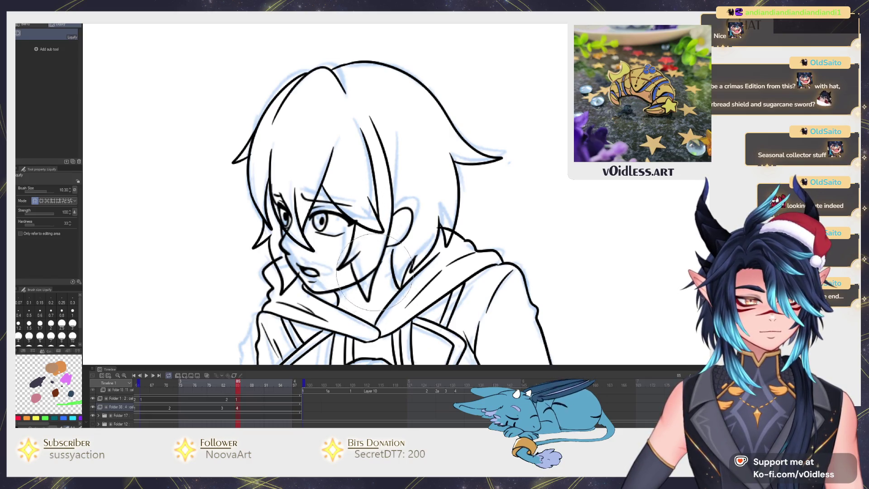
{"action": "key", "text": "e"}
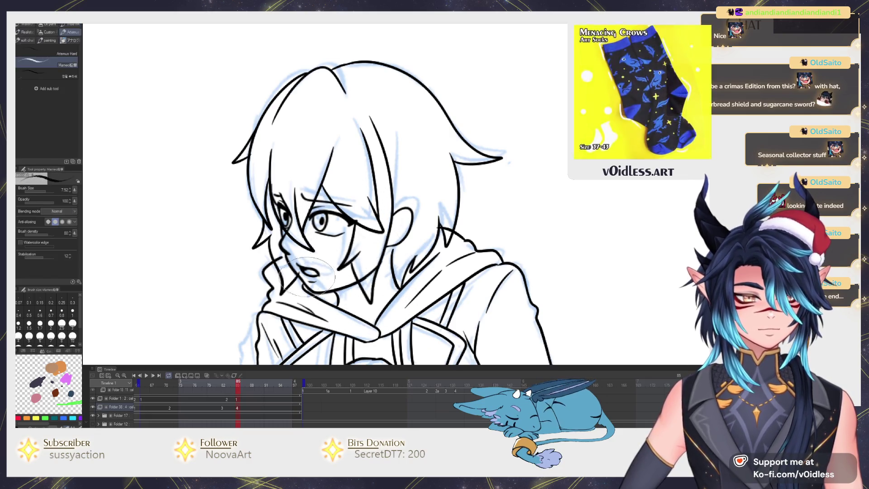
{"action": "scroll", "coordinate": [317, 267], "scroll_direction": "up", "scroll_amount": 3}
{"action": "key", "text": "p"}
{"action": "scroll", "coordinate": [316, 267], "scroll_direction": "down", "scroll_amount": 4}
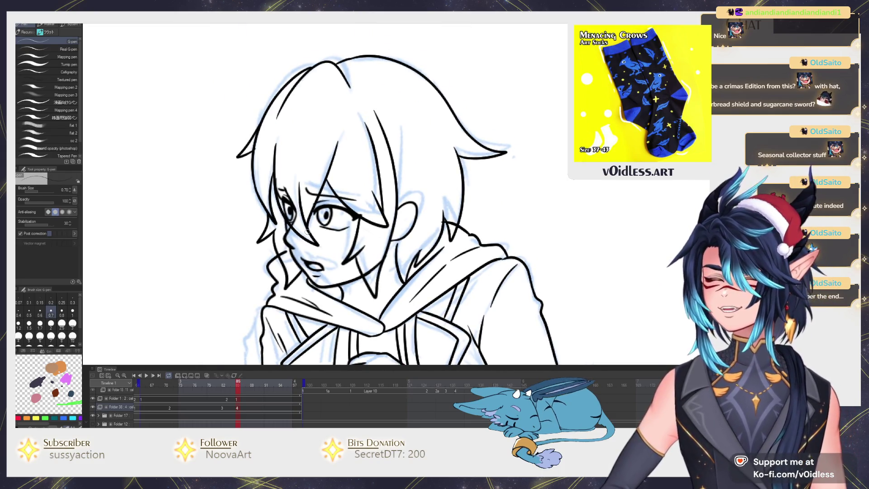
{"action": "key", "text": "e"}
{"action": "scroll", "coordinate": [308, 233], "scroll_direction": "up", "scroll_amount": 3}
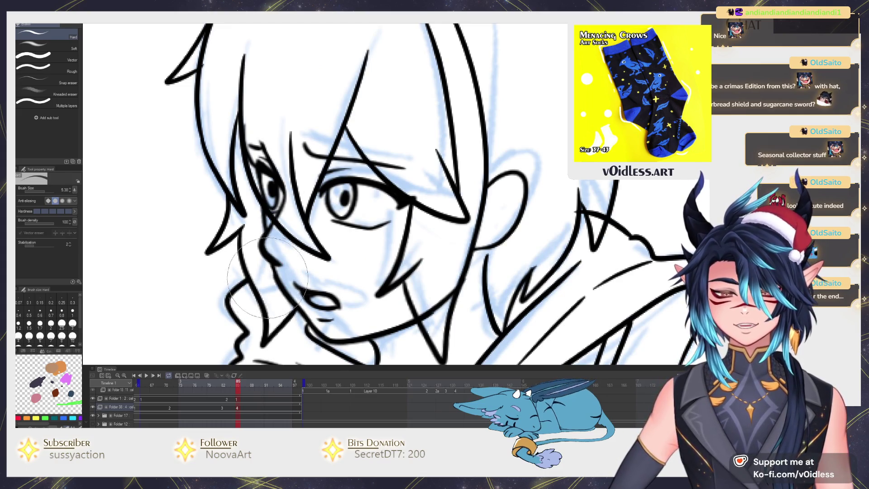
{"action": "key", "text": "p"}
{"action": "scroll", "coordinate": [297, 275], "scroll_direction": "down", "scroll_amount": 3}
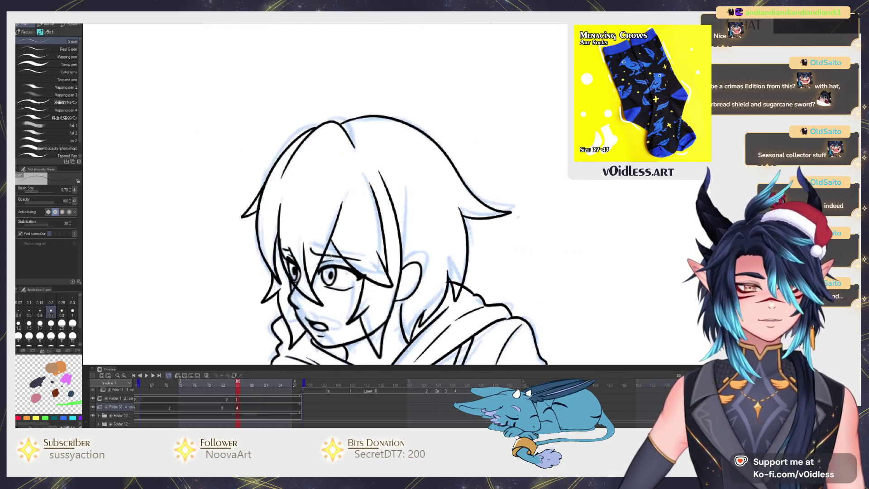
{"action": "scroll", "coordinate": [362, 156], "scroll_direction": "down", "scroll_amount": 3}
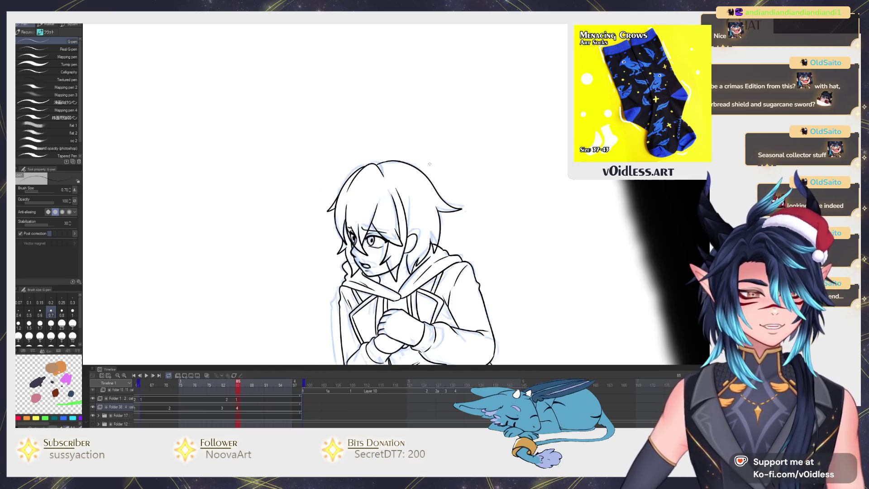
Refine the face with further warping and erasing, checking against the previous frame
{"action": "key", "text": "j"}
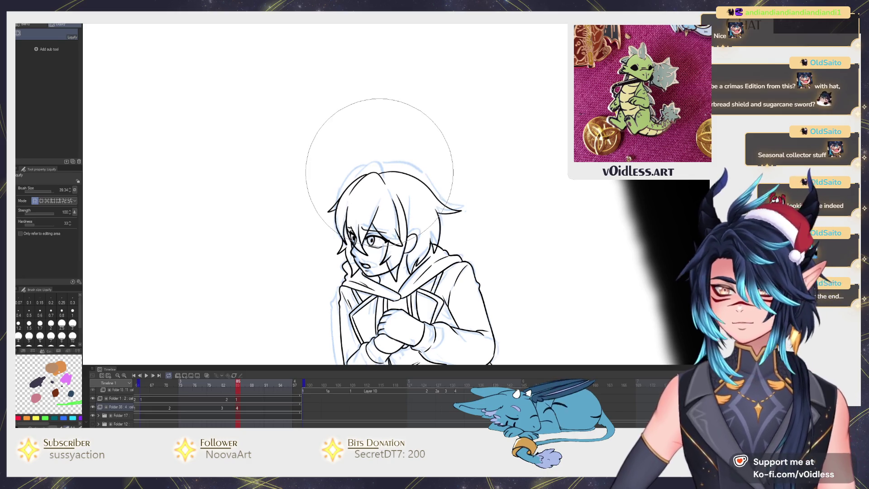
{"action": "key", "text": "p"}
{"action": "key", "text": "Left"}
{"action": "key", "text": "Left"}
{"action": "key", "text": "Left"}
{"action": "key", "text": "Right"}
{"action": "key", "text": "Right"}
{"action": "key", "text": "Right"}
{"action": "scroll", "coordinate": [389, 241], "scroll_direction": "up", "scroll_amount": 5}
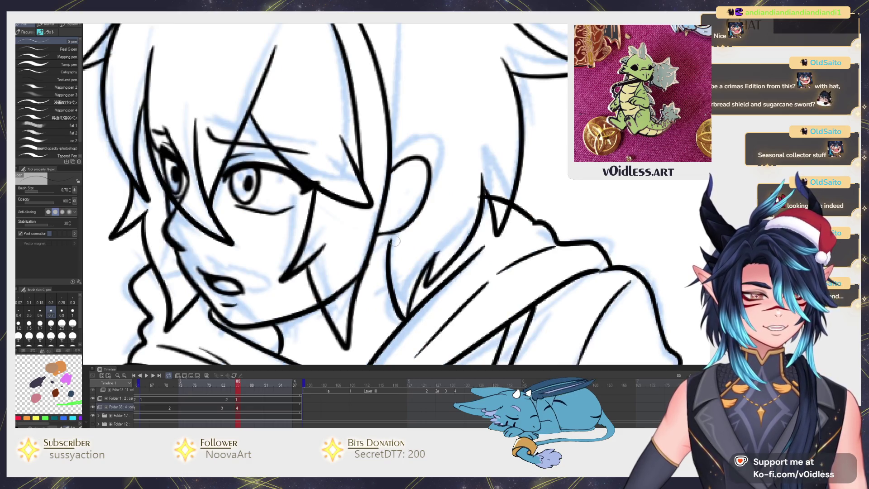
{"action": "scroll", "coordinate": [385, 245], "scroll_direction": "down", "scroll_amount": 1}
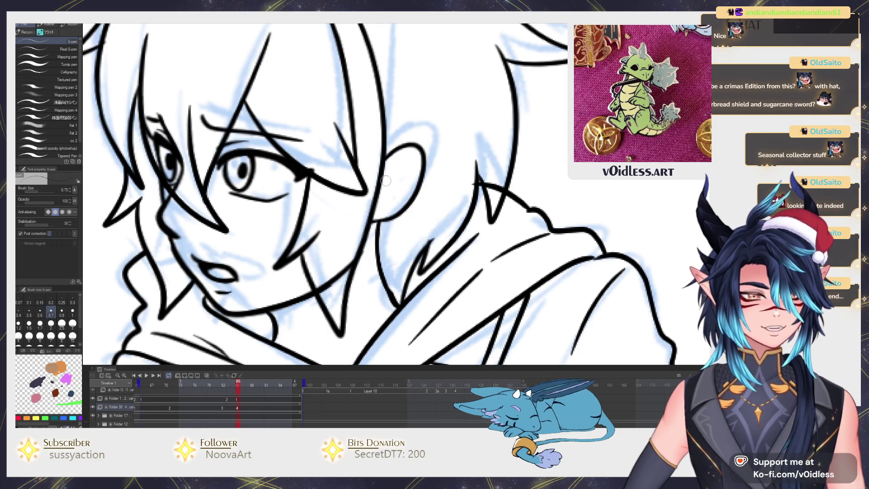
{"action": "left_click_drag", "start_coordinate": [383, 203], "coordinate": [425, 162]}
{"action": "key", "text": "e"}
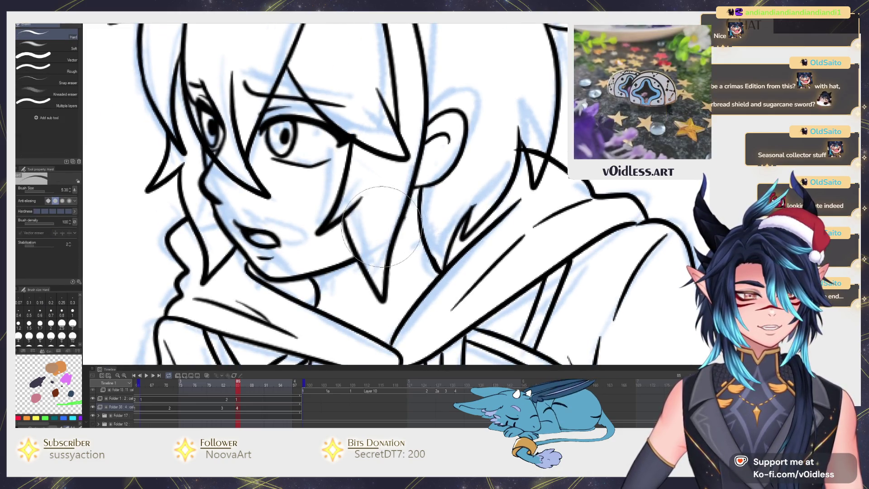
{"action": "scroll", "coordinate": [363, 224], "scroll_direction": "down", "scroll_amount": 5}
{"action": "scroll", "coordinate": [362, 224], "scroll_direction": "up", "scroll_amount": 10}
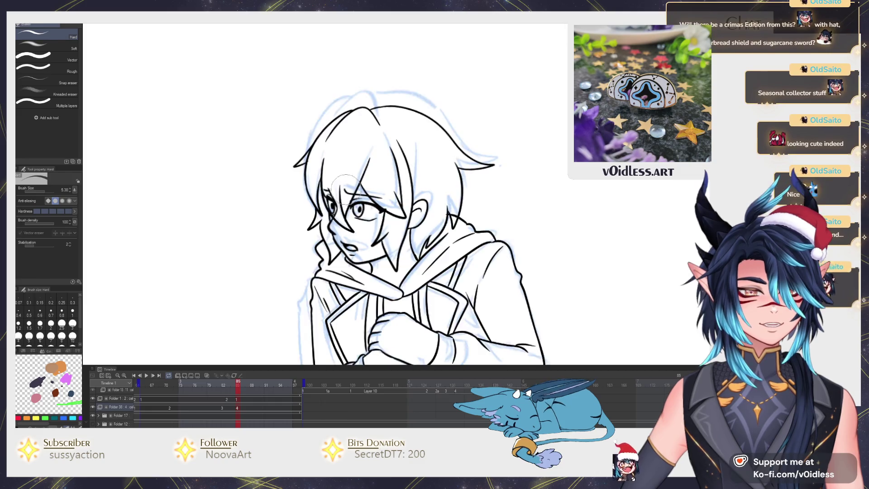
{"action": "key", "text": "b"}
{"action": "key", "text": "p"}
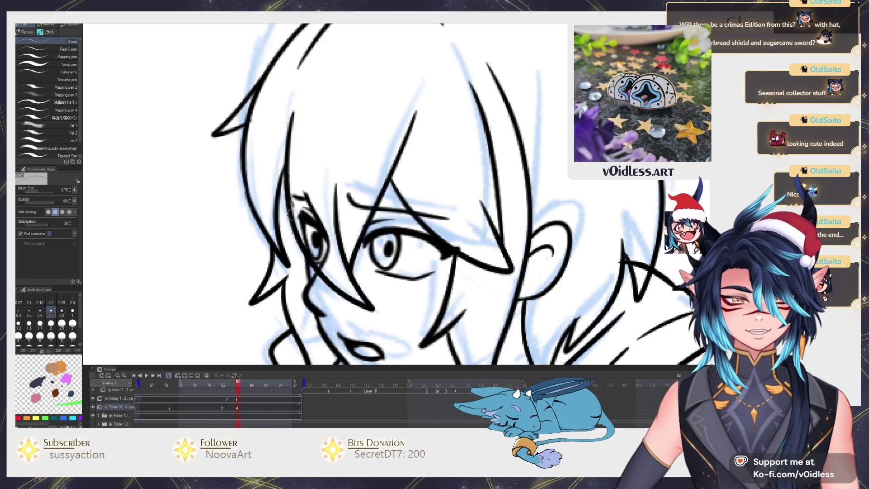
{"action": "scroll", "coordinate": [343, 139], "scroll_direction": "down", "scroll_amount": 8}
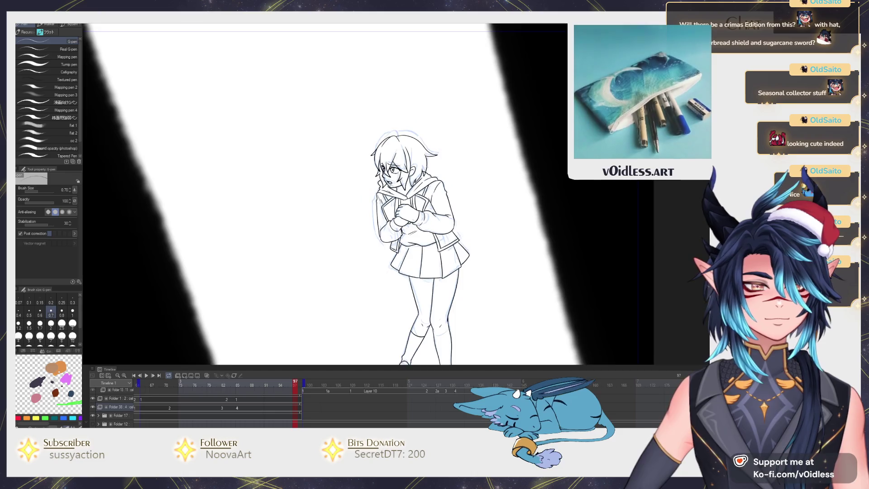
Check the inked head up close, then play the animation to the heart-hands sketch frame
{"action": "scroll", "coordinate": [432, 295], "scroll_direction": "down", "scroll_amount": 3}
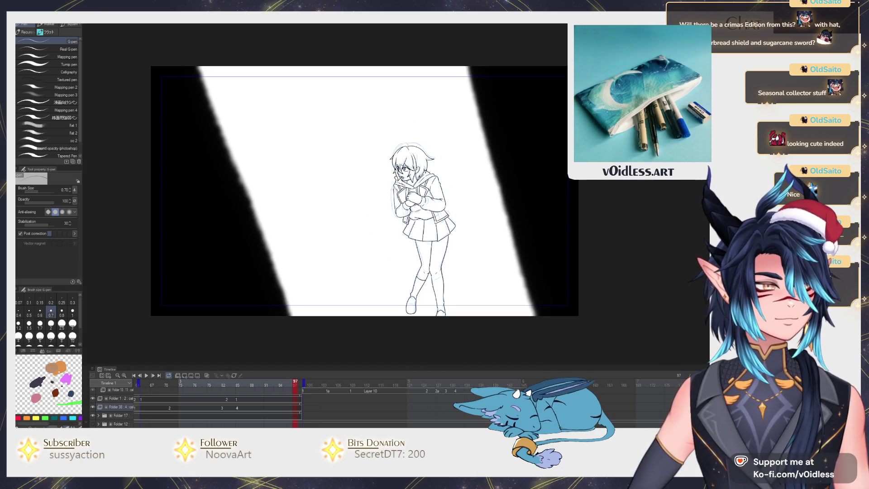
{"action": "scroll", "coordinate": [408, 277], "scroll_direction": "up", "scroll_amount": 3}
{"action": "scroll", "coordinate": [408, 278], "scroll_direction": "up", "scroll_amount": 2}
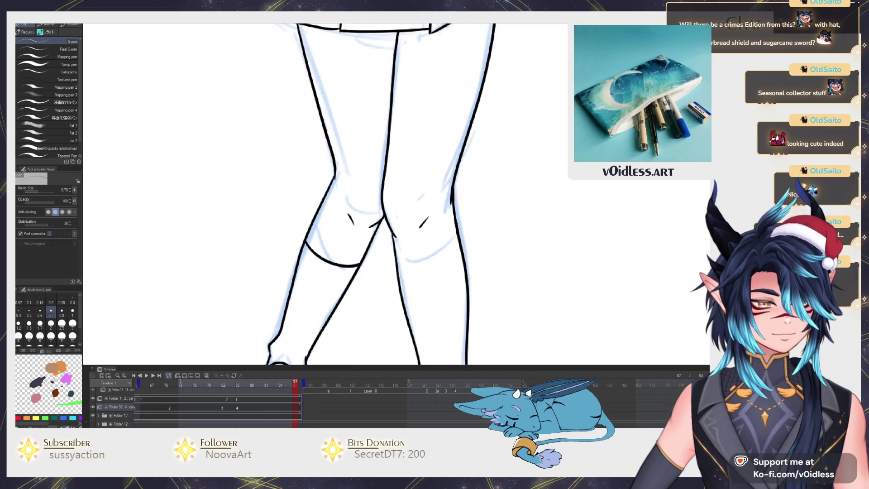
{"action": "scroll", "coordinate": [403, 288], "scroll_direction": "down", "scroll_amount": 1}
{"action": "scroll", "coordinate": [397, 290], "scroll_direction": "up", "scroll_amount": 1}
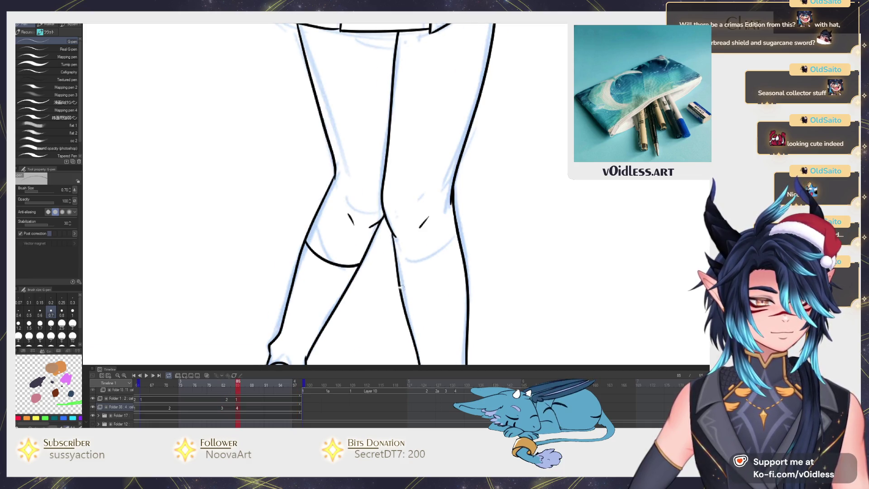
{"action": "scroll", "coordinate": [464, 262], "scroll_direction": "down", "scroll_amount": 5}
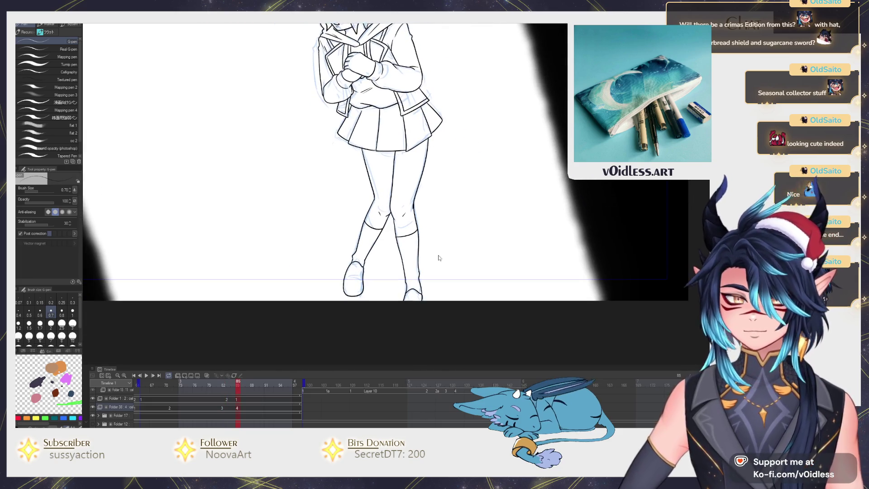
{"action": "left_click_drag", "start_coordinate": [423, 233], "coordinate": [402, 302]}
{"action": "left_click_drag", "start_coordinate": [417, 260], "coordinate": [417, 282]}
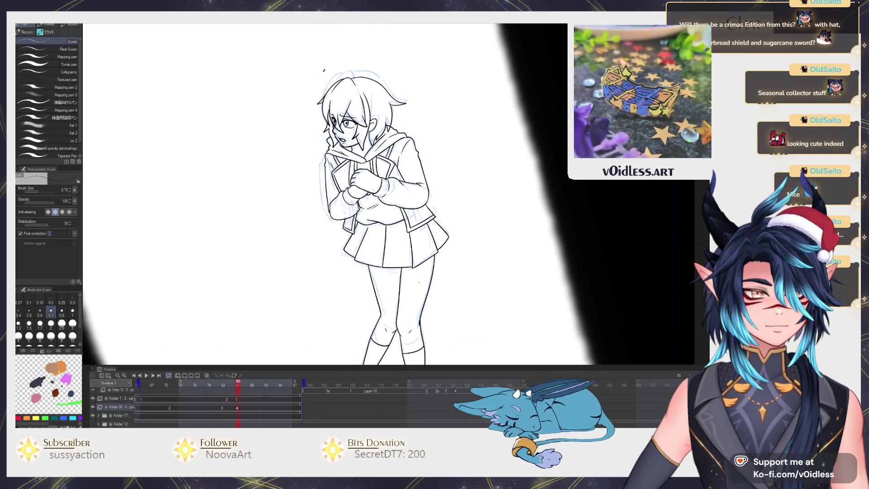
{"action": "key", "text": "space"}
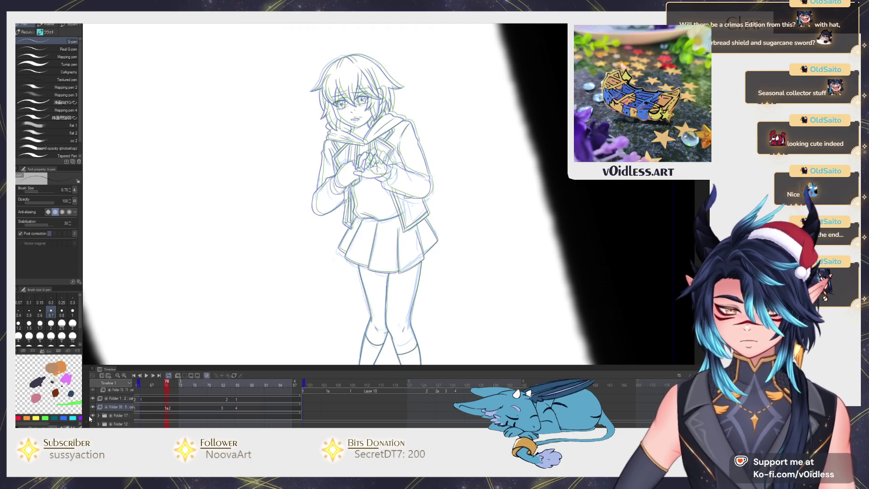
Ink the lash line, outer lash corner and iris circle of the left eye
{"action": "scroll", "coordinate": [339, 214], "scroll_direction": "up", "scroll_amount": 5}
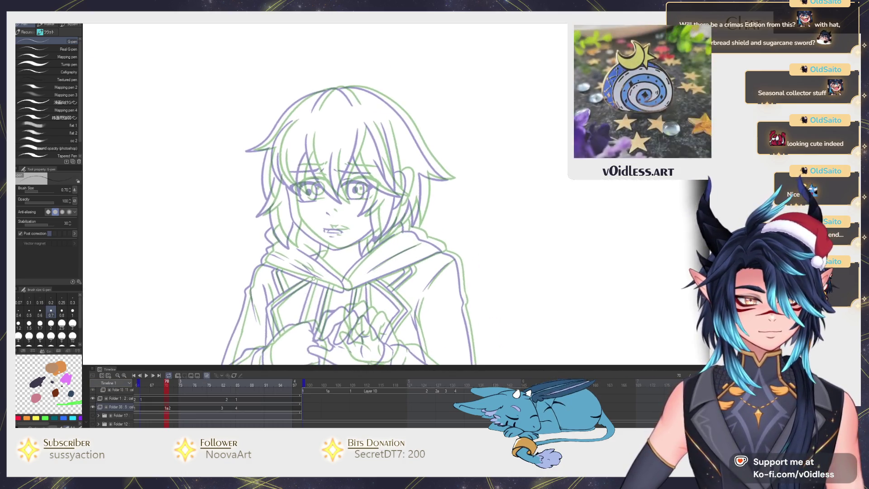
{"action": "scroll", "coordinate": [357, 202], "scroll_direction": "up", "scroll_amount": 2}
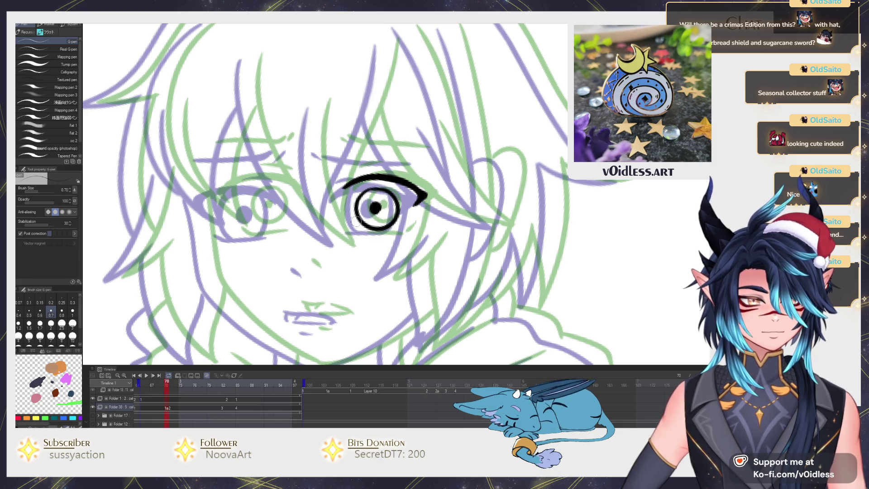
{"action": "left_click_drag", "start_coordinate": [406, 229], "coordinate": [437, 226]}
{"action": "left_click_drag", "start_coordinate": [326, 190], "coordinate": [304, 178]}
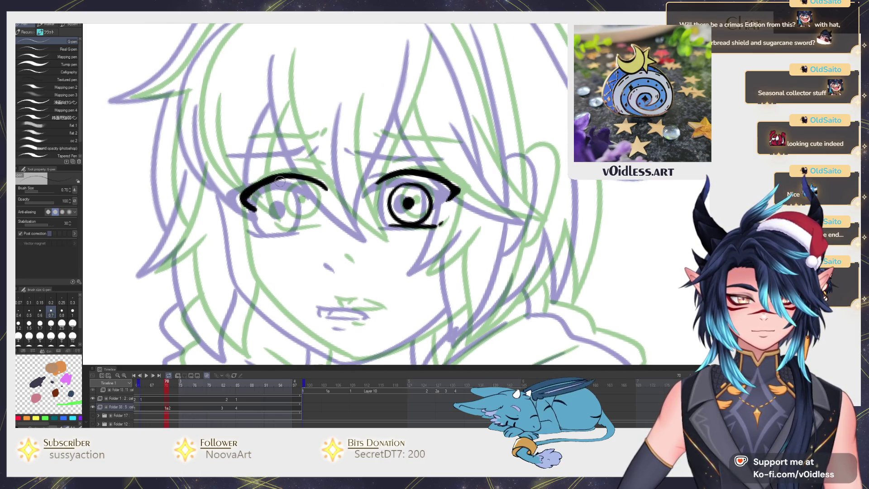
{"action": "left_click_drag", "start_coordinate": [254, 185], "coordinate": [240, 204]}
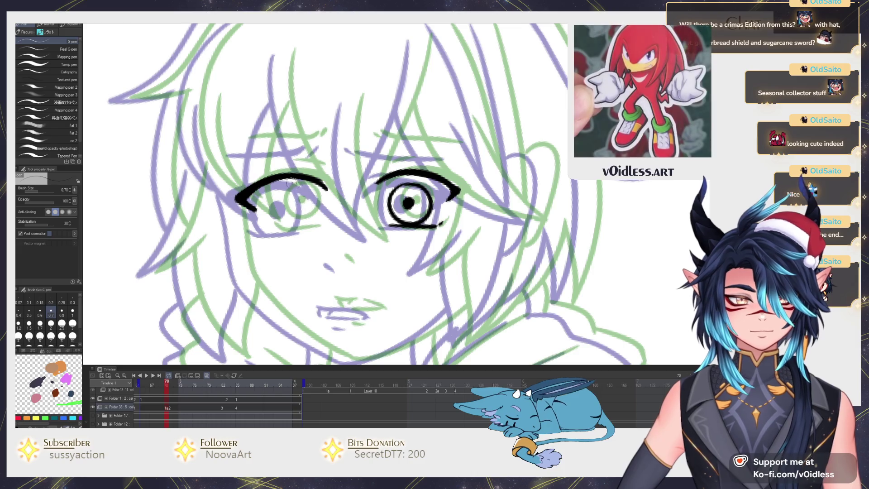
{"action": "left_click_drag", "start_coordinate": [289, 183], "coordinate": [285, 225]}
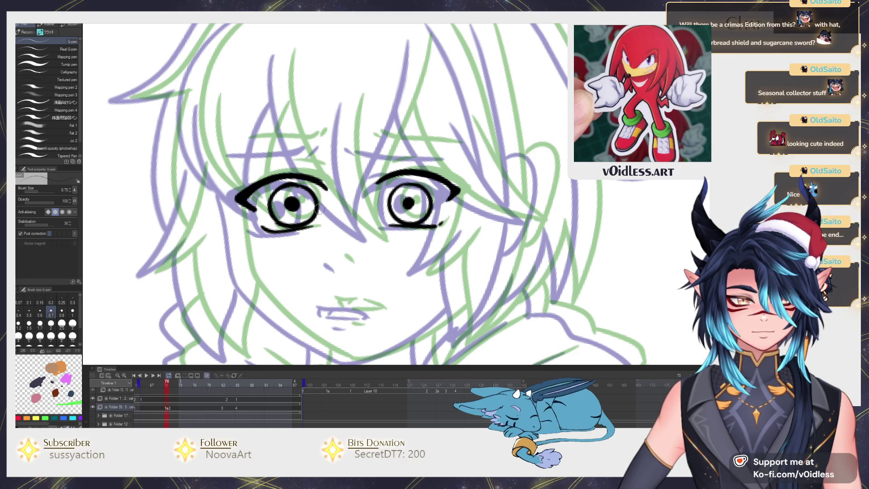
Lasso the left eye and scale it to match the right, then return to the G-pen
{"action": "scroll", "coordinate": [312, 226], "scroll_direction": "up", "scroll_amount": 1}
{"action": "key", "text": "m"}
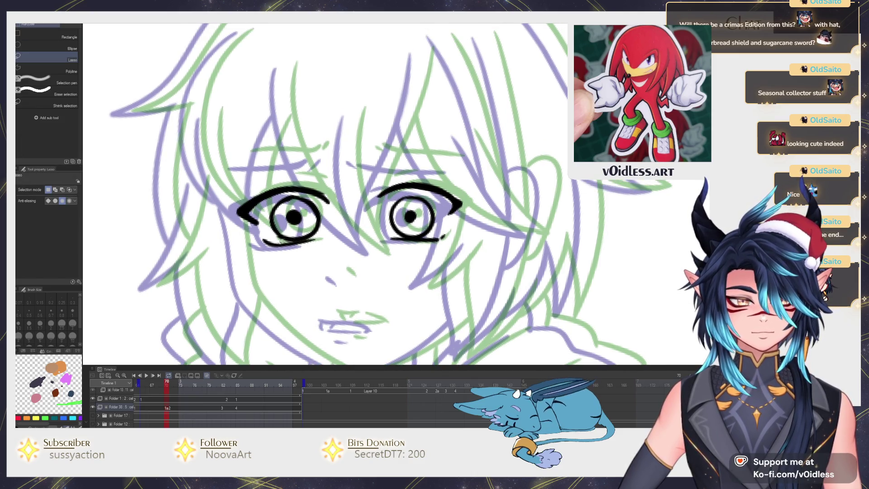
{"action": "key", "text": "ctrl+t"}
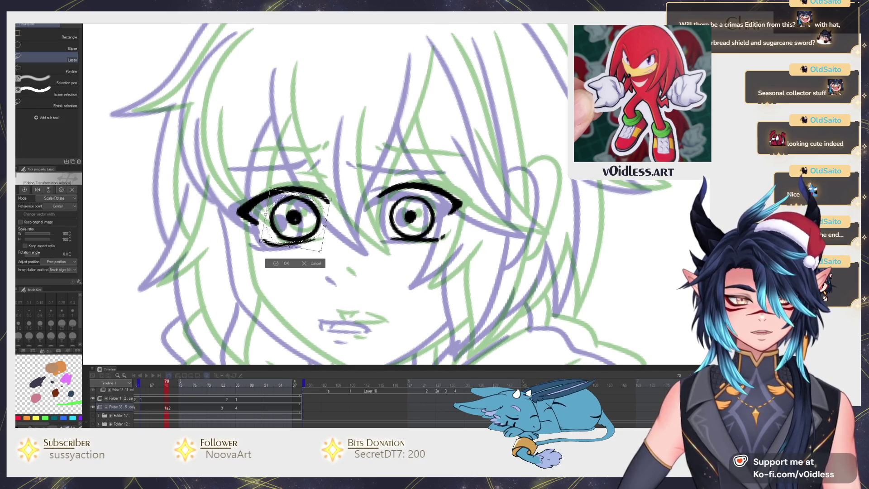
{"action": "key", "text": "Return"}
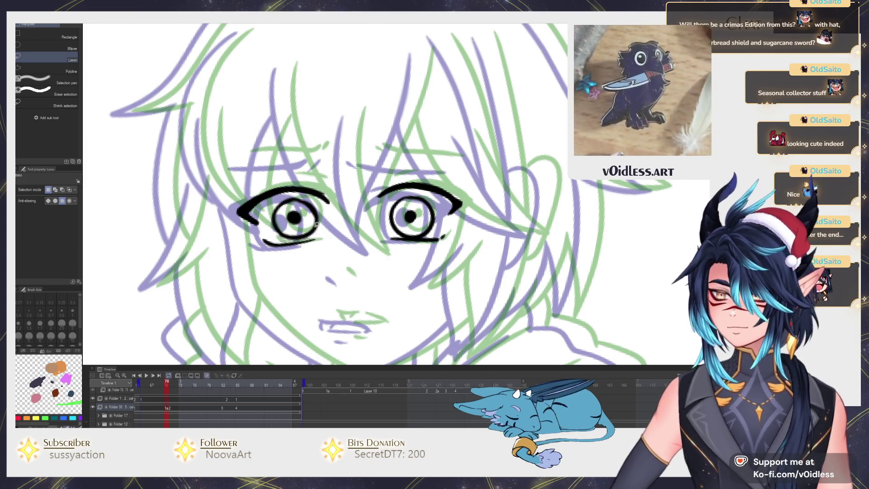
{"action": "scroll", "coordinate": [294, 217], "scroll_direction": "up", "scroll_amount": 3}
{"action": "key", "text": "p"}
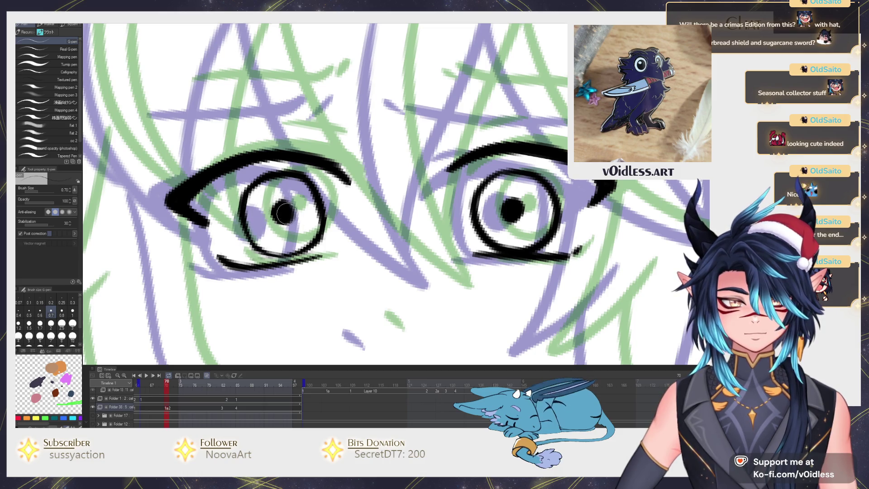
{"action": "scroll", "coordinate": [516, 207], "scroll_direction": "down", "scroll_amount": 6}
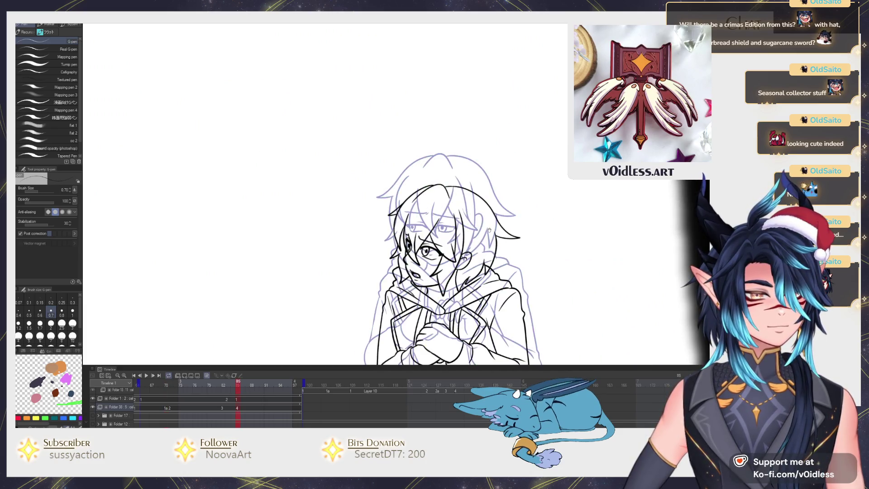
Play and scrub the animation from about frame 59 to 84 to check the eyes, then return to frame 69
{"action": "key", "text": "space"}
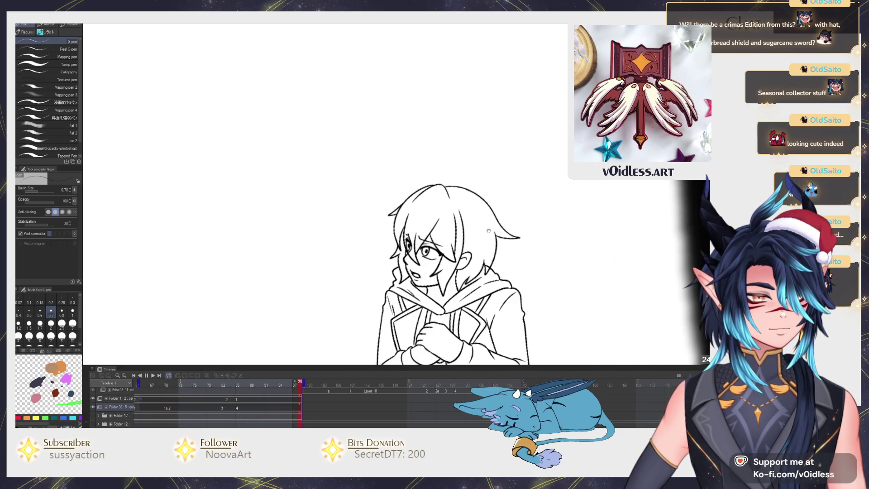
{"action": "key", "text": "space"}
{"action": "left_click", "coordinate": [167, 408]}
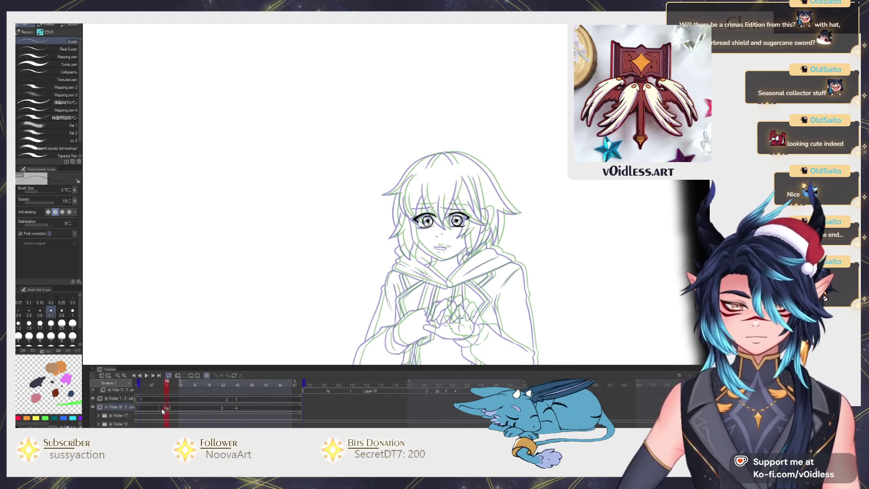
{"action": "key", "text": "space"}
{"action": "key", "text": "space"}
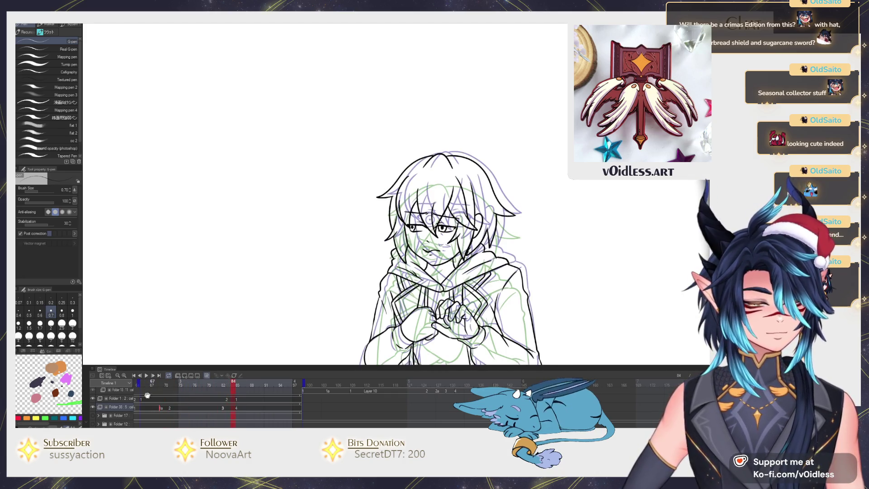
{"action": "left_click_drag", "start_coordinate": [192, 386], "coordinate": [176, 388]}
{"action": "key", "text": "space"}
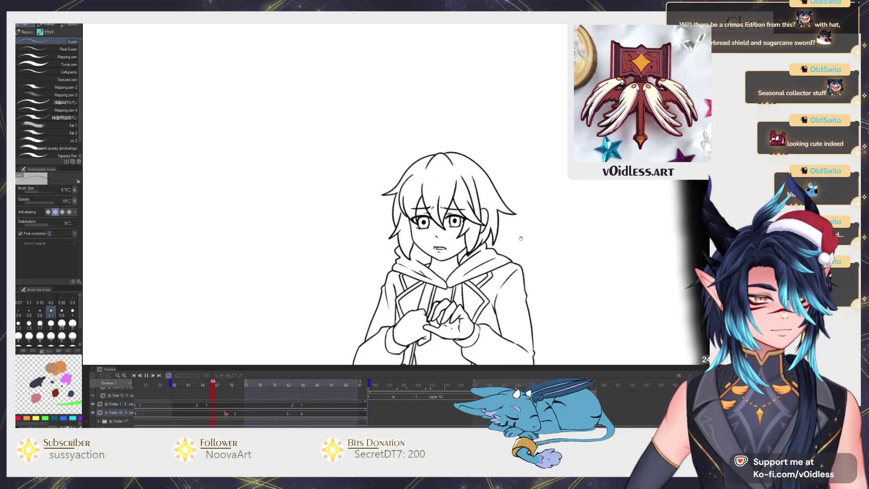
{"action": "key", "text": "space"}
{"action": "key", "text": "space"}
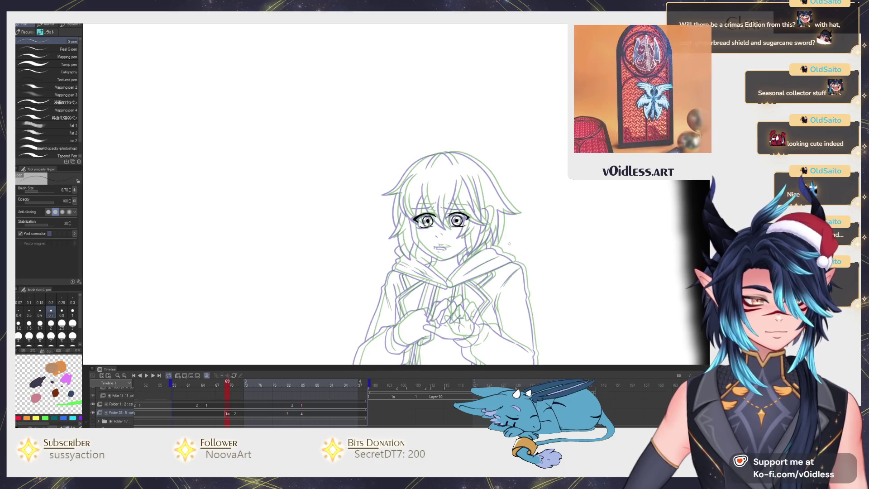
{"action": "key", "text": "space"}
Ink the cheek line down to the jawline with the G-pen
{"action": "scroll", "coordinate": [306, 215], "scroll_direction": "up", "scroll_amount": 5}
{"action": "scroll", "coordinate": [273, 196], "scroll_direction": "up", "scroll_amount": 4}
{"action": "mouse_move", "coordinate": [271, 186]}
{"action": "left_mouse_down"}
{"action": "mouse_move", "coordinate": [308, 269]}
{"action": "mouse_move", "coordinate": [374, 319]}
{"action": "mouse_move", "coordinate": [516, 248]}
{"action": "left_mouse_up"}
Ink the worried right eyebrow and short lines over both eyes
{"action": "scroll", "coordinate": [370, 260], "scroll_direction": "down", "scroll_amount": 1}
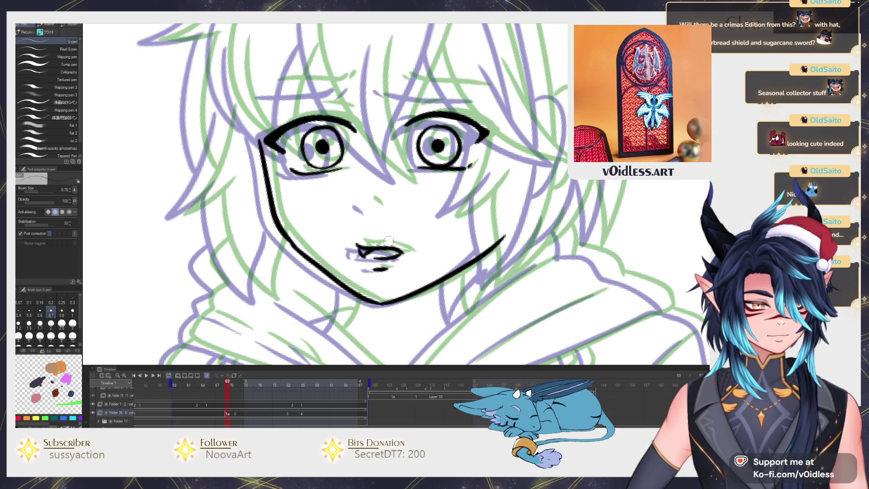
{"action": "scroll", "coordinate": [364, 203], "scroll_direction": "down", "scroll_amount": 3}
{"action": "scroll", "coordinate": [368, 187], "scroll_direction": "up", "scroll_amount": 3}
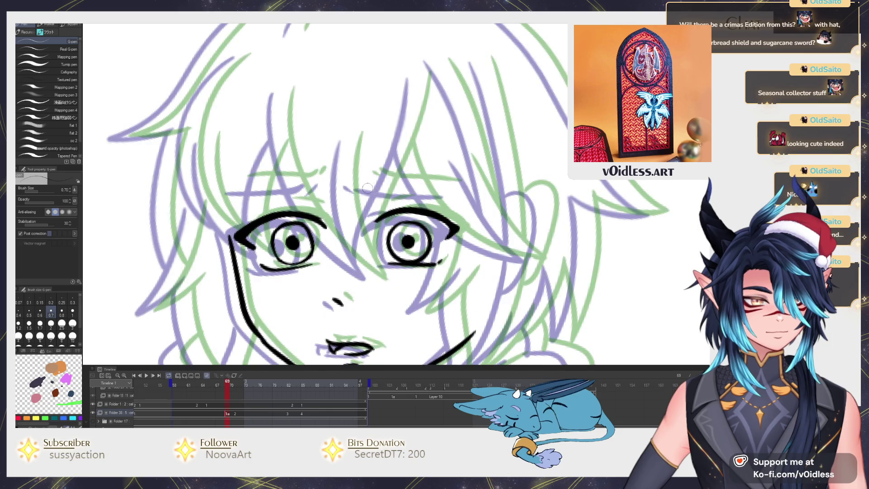
{"action": "left_click_drag", "start_coordinate": [366, 179], "coordinate": [454, 190]}
{"action": "left_click_drag", "start_coordinate": [379, 206], "coordinate": [405, 203]}
{"action": "left_click_drag", "start_coordinate": [317, 205], "coordinate": [234, 185]}
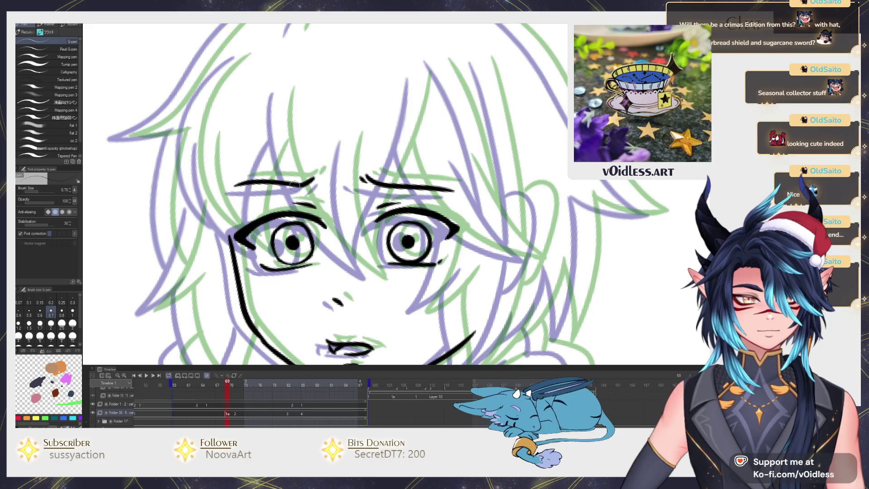
{"action": "scroll", "coordinate": [324, 162], "scroll_direction": "down", "scroll_amount": 3}
Play the animation with the sketch hidden and scrub back to around frame 80
{"action": "key", "text": "Return"}
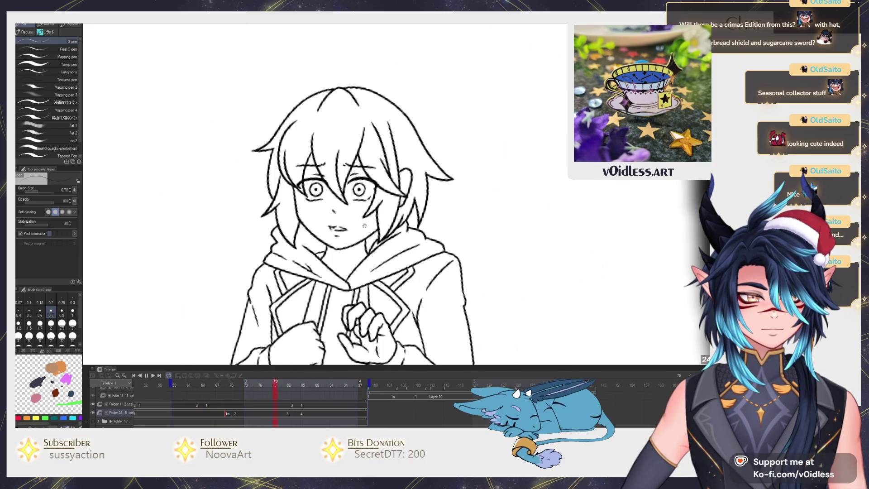
{"action": "key", "text": "Return"}
{"action": "mouse_move", "coordinate": [272, 395]}
{"action": "left_mouse_down"}
{"action": "mouse_move", "coordinate": [291, 395]}
{"action": "mouse_move", "coordinate": [286, 384]}
{"action": "mouse_move", "coordinate": [295, 383]}
{"action": "left_mouse_up"}
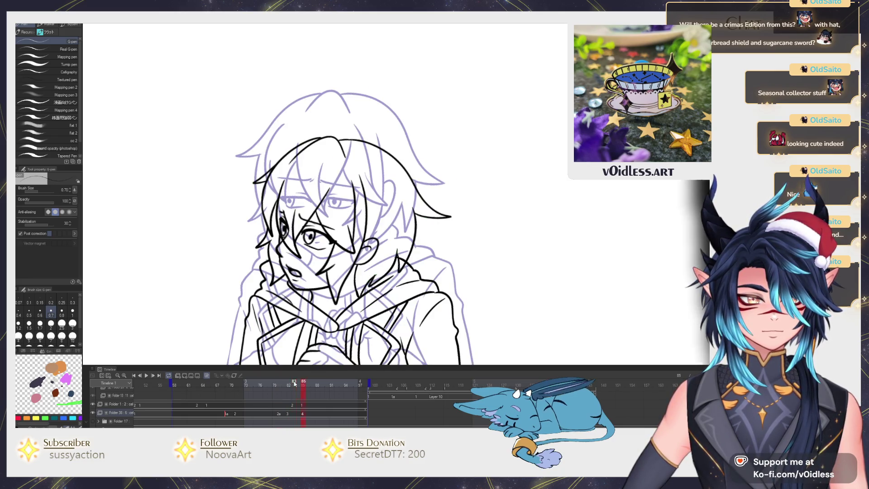
Add a new 3a cel at frame 83, compare it with the inked frame, and play back
{"action": "left_click", "coordinate": [294, 414]}
{"action": "left_click", "coordinate": [301, 413]}
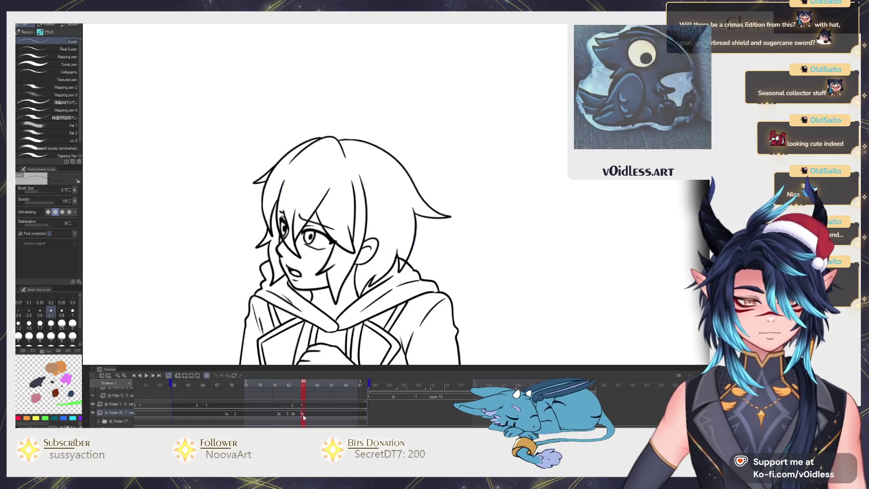
{"action": "left_click", "coordinate": [301, 412]}
{"action": "left_click", "coordinate": [301, 411]}
{"action": "key", "text": "space"}
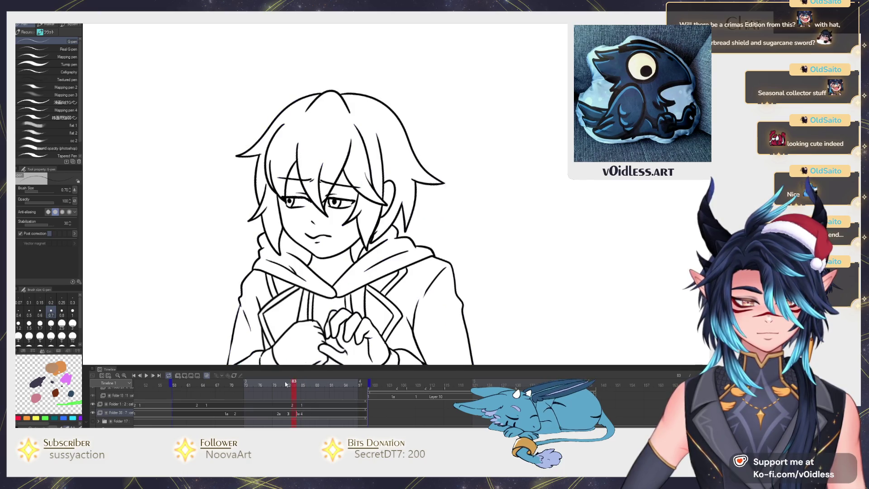
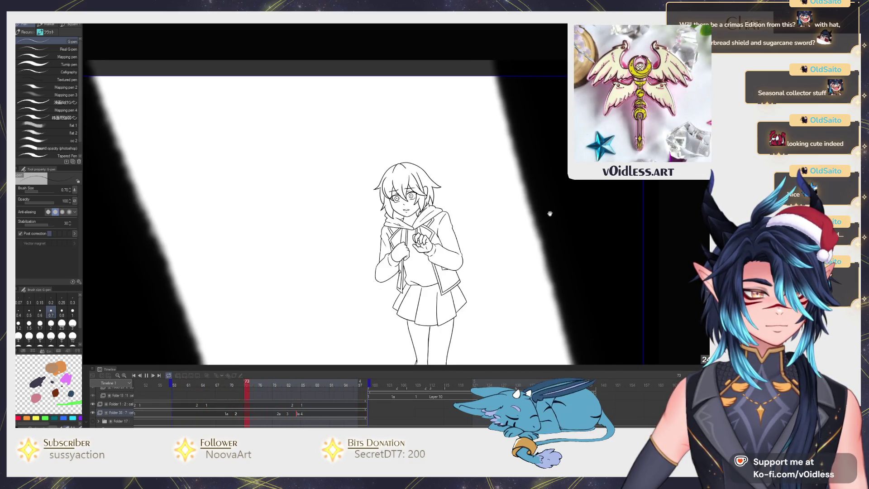
Stop playback on frame 69, zoom in and ink a short neck line below the jaw
{"action": "key", "text": "space"}
{"action": "scroll", "coordinate": [386, 210], "scroll_direction": "up", "scroll_amount": 6}
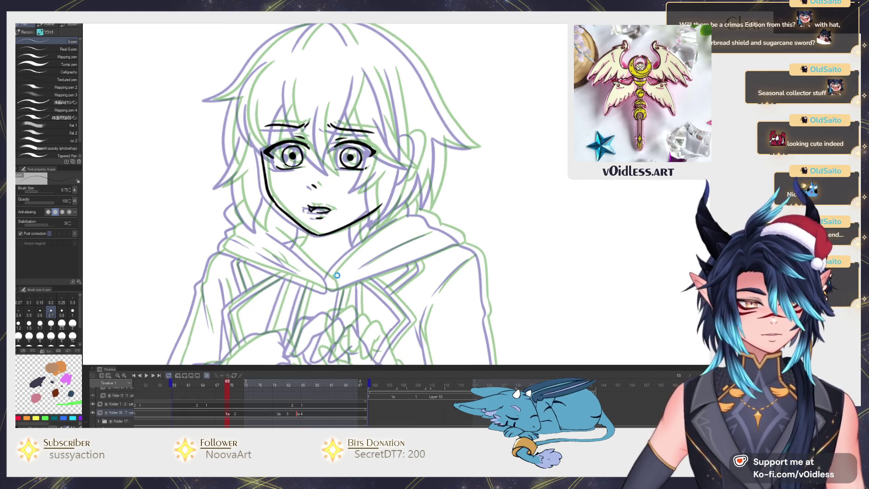
{"action": "scroll", "coordinate": [331, 270], "scroll_direction": "up", "scroll_amount": 3}
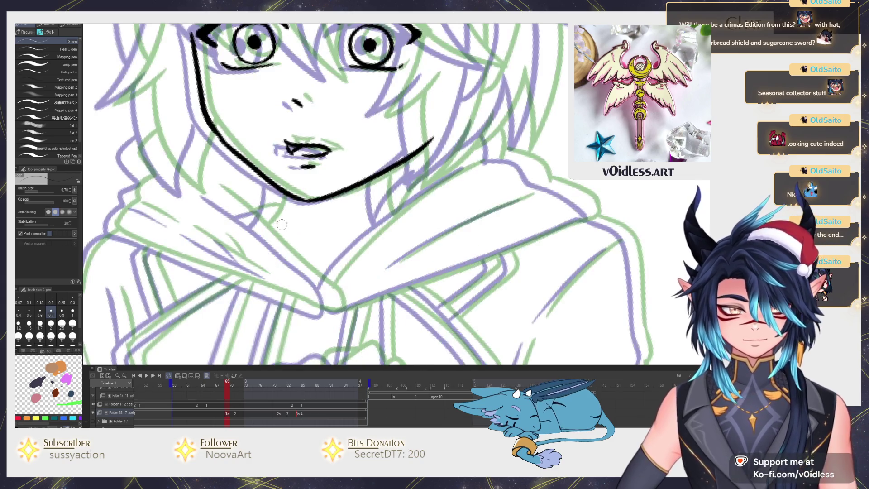
{"action": "left_click_drag", "start_coordinate": [276, 185], "coordinate": [262, 226]}
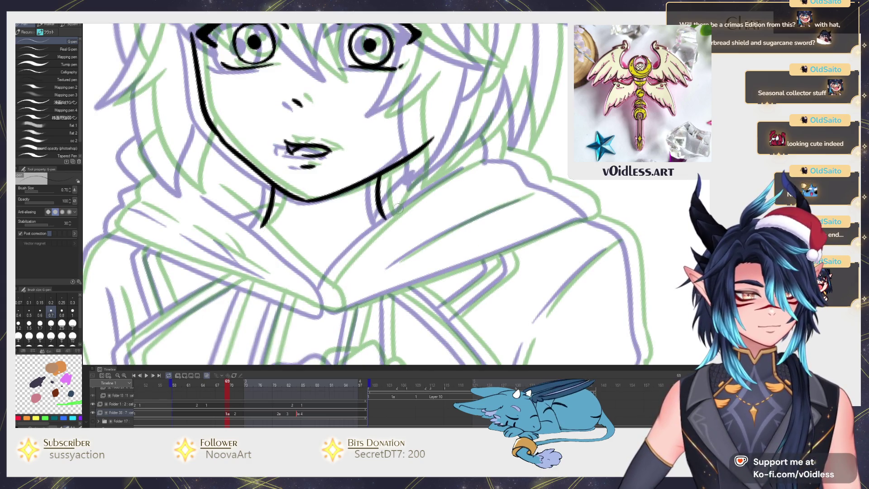
{"action": "scroll", "coordinate": [397, 209], "scroll_direction": "down", "scroll_amount": 3}
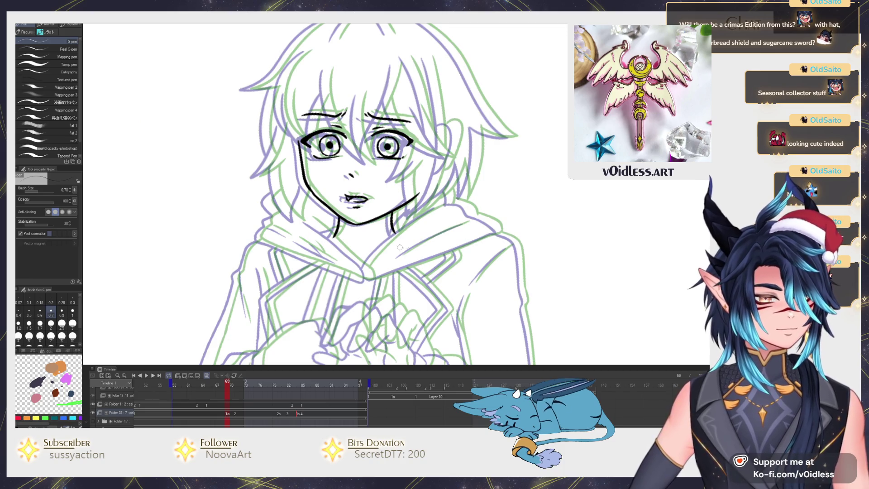
{"action": "scroll", "coordinate": [370, 262], "scroll_direction": "up", "scroll_amount": 3}
{"action": "scroll", "coordinate": [369, 260], "scroll_direction": "down", "scroll_amount": 3}
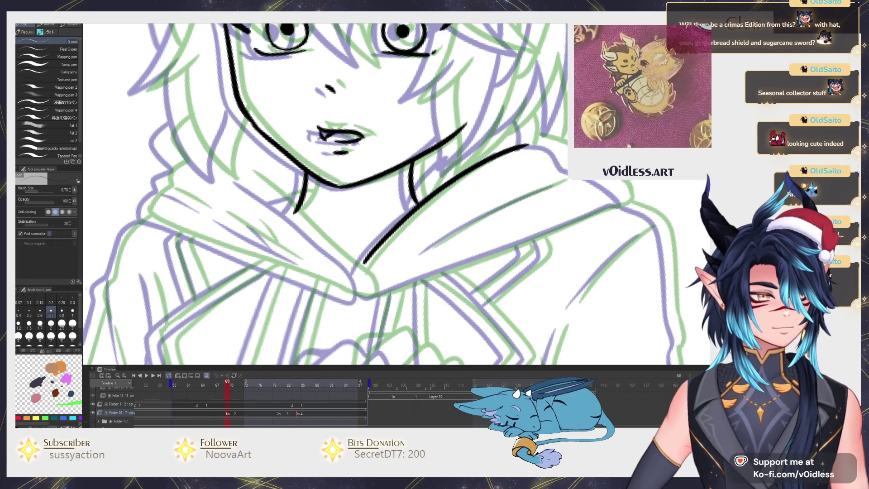
{"action": "scroll", "coordinate": [345, 255], "scroll_direction": "up", "scroll_amount": 3}
Ink the hood collar's edges, inner curve, lower hood edge and a collar fold line
{"action": "mouse_move", "coordinate": [298, 292]}
{"action": "left_mouse_down"}
{"action": "mouse_move", "coordinate": [369, 221]}
{"action": "mouse_move", "coordinate": [448, 169]}
{"action": "mouse_move", "coordinate": [504, 166]}
{"action": "mouse_move", "coordinate": [554, 199]}
{"action": "left_mouse_up"}
{"action": "left_click_drag", "start_coordinate": [366, 271], "coordinate": [503, 199]}
{"action": "scroll", "coordinate": [313, 270], "scroll_direction": "down", "scroll_amount": 2}
{"action": "left_click_drag", "start_coordinate": [312, 270], "coordinate": [358, 278]}
{"action": "left_click_drag", "start_coordinate": [358, 279], "coordinate": [421, 303]}
{"action": "mouse_move", "coordinate": [419, 300]}
{"action": "left_mouse_down"}
{"action": "mouse_move", "coordinate": [299, 194]}
{"action": "mouse_move", "coordinate": [337, 210]}
{"action": "left_mouse_up"}
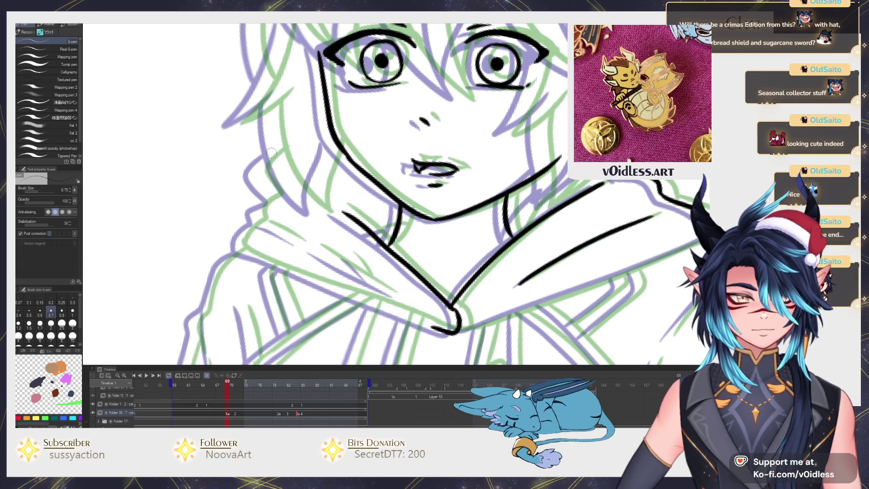
{"action": "mouse_move", "coordinate": [254, 211]}
{"action": "left_mouse_down"}
{"action": "mouse_move", "coordinate": [239, 244]}
{"action": "mouse_move", "coordinate": [259, 206]}
{"action": "left_mouse_up"}
{"action": "left_click_drag", "start_coordinate": [474, 292], "coordinate": [271, 216]}
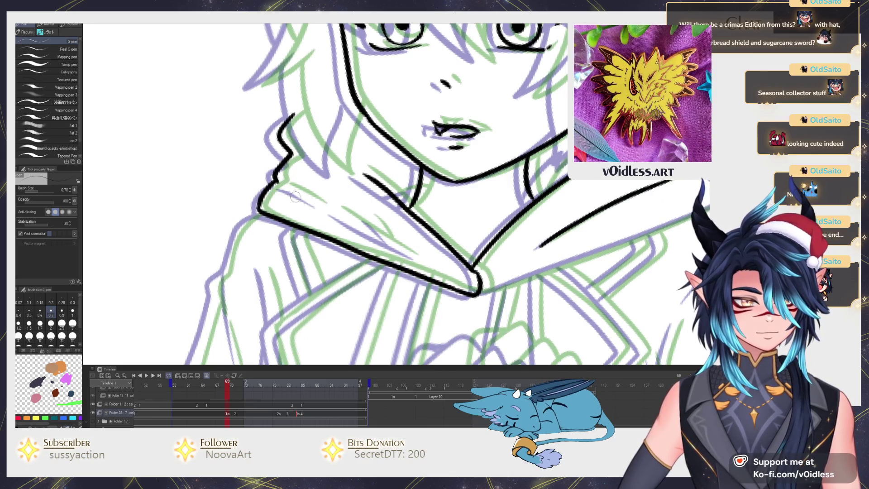
{"action": "left_click_drag", "start_coordinate": [335, 216], "coordinate": [410, 252]}
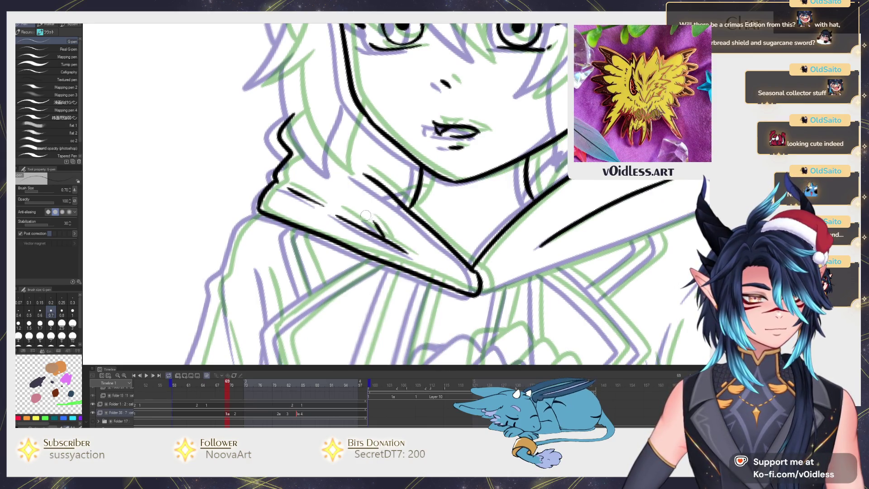
Ink the second parallel drawstring and a thin line beside it, previewing the animation
{"action": "scroll", "coordinate": [366, 215], "scroll_direction": "down", "scroll_amount": 4}
{"action": "scroll", "coordinate": [333, 202], "scroll_direction": "up", "scroll_amount": 4}
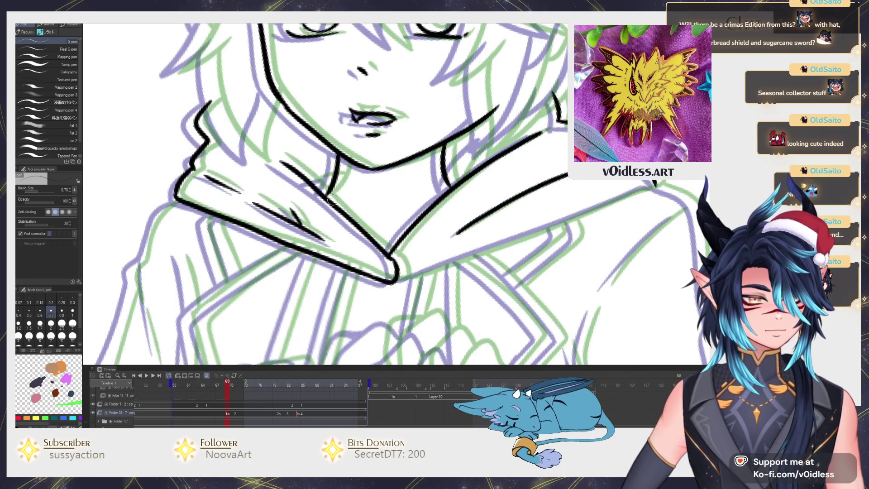
{"action": "scroll", "coordinate": [321, 178], "scroll_direction": "down", "scroll_amount": 3}
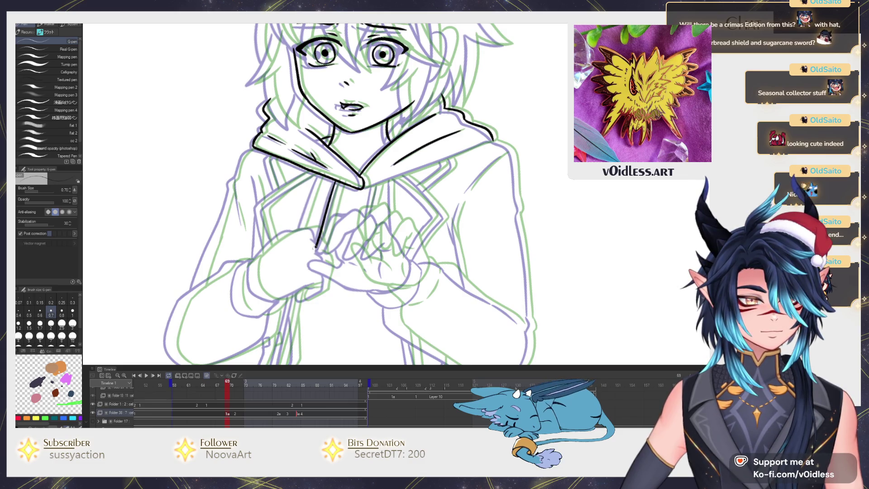
{"action": "left_click_drag", "start_coordinate": [341, 183], "coordinate": [318, 262]}
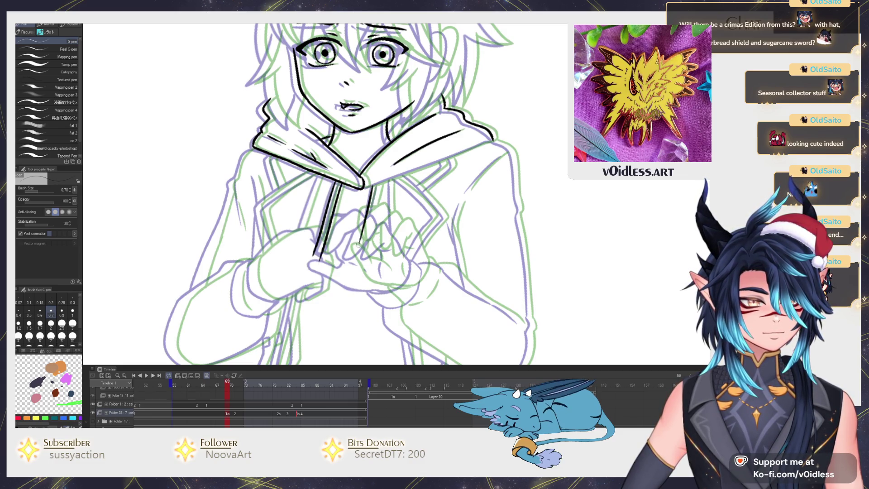
{"action": "key", "text": "Return"}
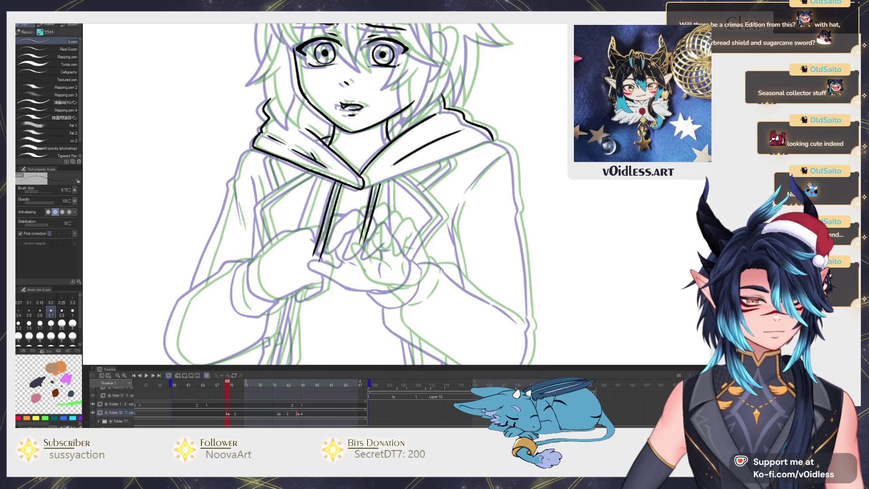
{"action": "left_click_drag", "start_coordinate": [392, 209], "coordinate": [362, 244]}
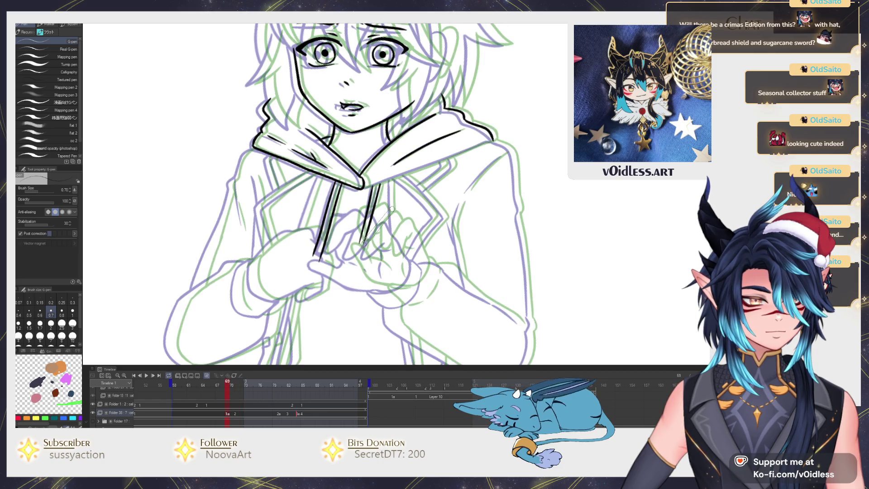
{"action": "key", "text": "Left"}
Flip back and forth between frames 68 and 69 to compare the girl's poses
{"action": "key", "text": "Right"}
{"action": "key", "text": "Left"}
{"action": "key", "text": "Left"}
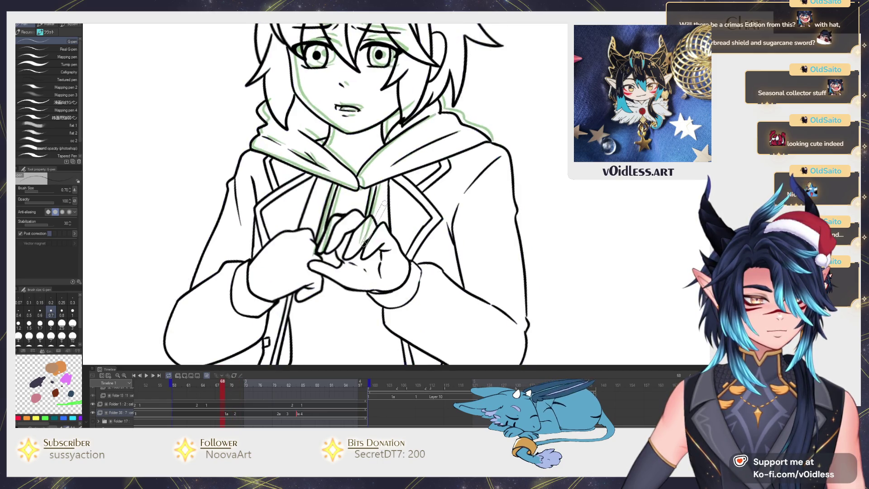
{"action": "scroll", "coordinate": [369, 197], "scroll_direction": "up", "scroll_amount": 5}
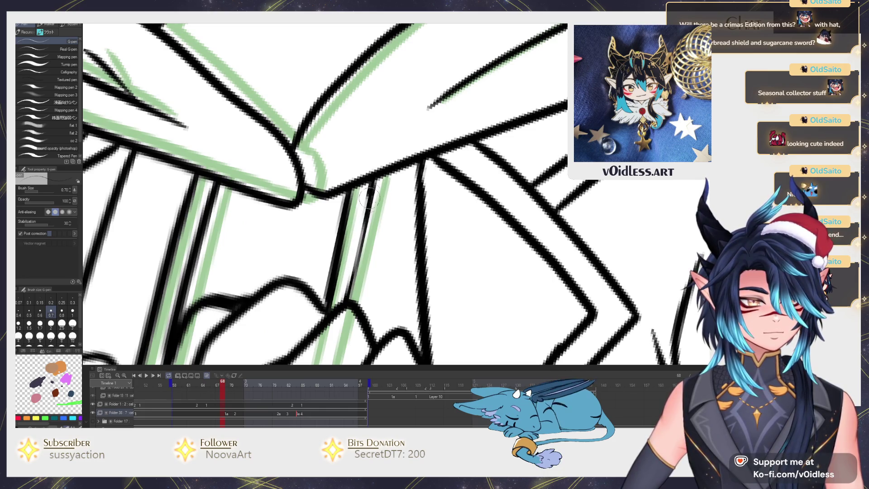
{"action": "scroll", "coordinate": [422, 250], "scroll_direction": "down", "scroll_amount": 5}
{"action": "scroll", "coordinate": [422, 250], "scroll_direction": "down", "scroll_amount": 2}
{"action": "key", "text": "Right"}
{"action": "scroll", "coordinate": [390, 262], "scroll_direction": "down", "scroll_amount": 5}
{"action": "key", "text": "Left"}
{"action": "key", "text": "Right"}
{"action": "key", "text": "Left"}
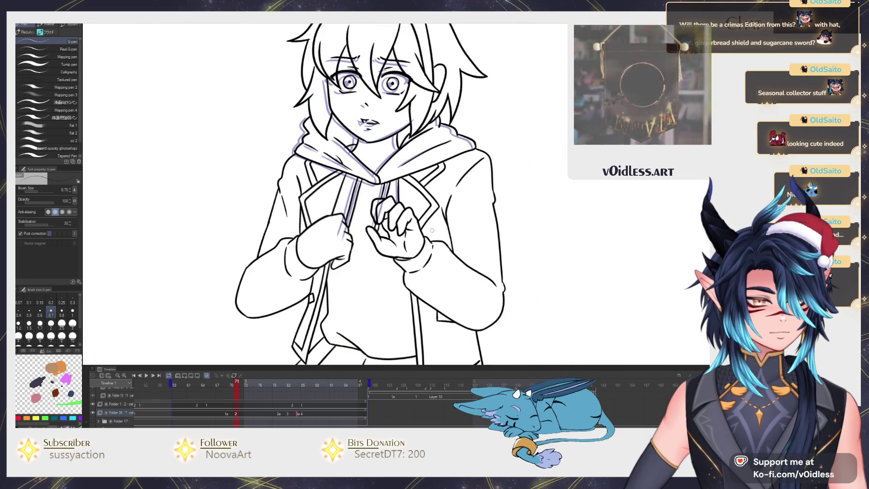
{"action": "key", "text": "Right"}
{"action": "key", "text": "Left"}
Advance to frame 71, showing its fully inked clasped hands
{"action": "key", "text": "Right"}
{"action": "key", "text": "Right"}
{"action": "key", "text": "Right"}
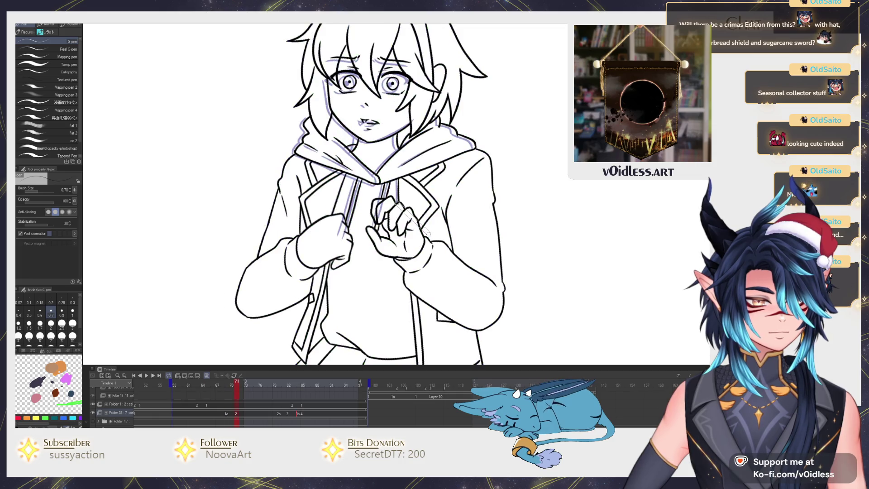
{"action": "key", "text": "Left"}
{"action": "scroll", "coordinate": [392, 261], "scroll_direction": "up", "scroll_amount": 3}
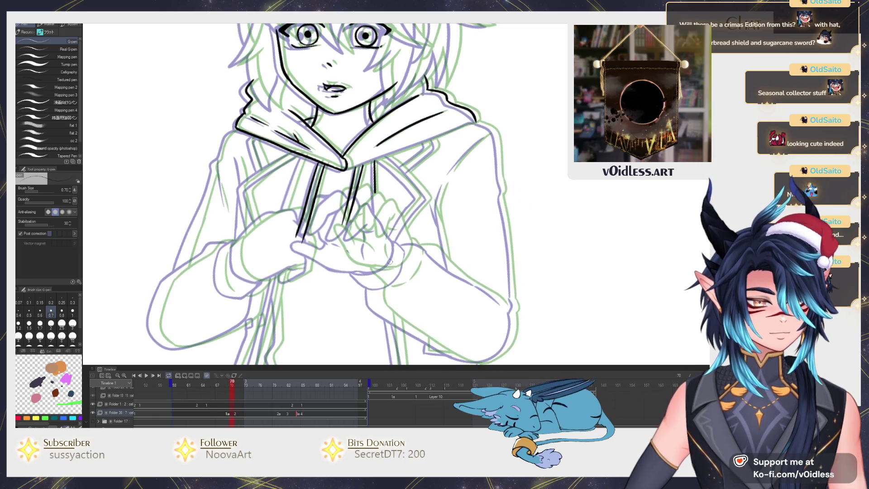
{"action": "key", "text": "Right"}
Lasso and copy frame 71's inked hands, paste them onto frame 69 and rotate them to match the sketch
{"action": "key", "text": "m"}
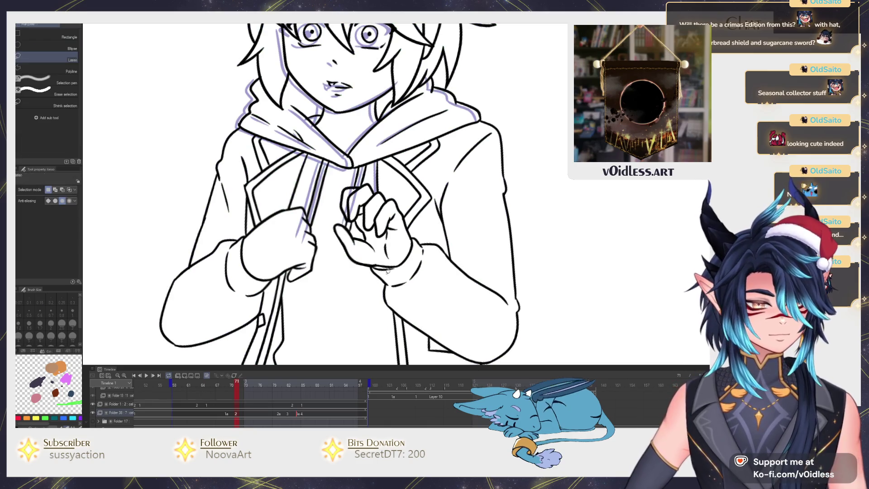
{"action": "left_click_drag", "start_coordinate": [354, 284], "coordinate": [355, 285]}
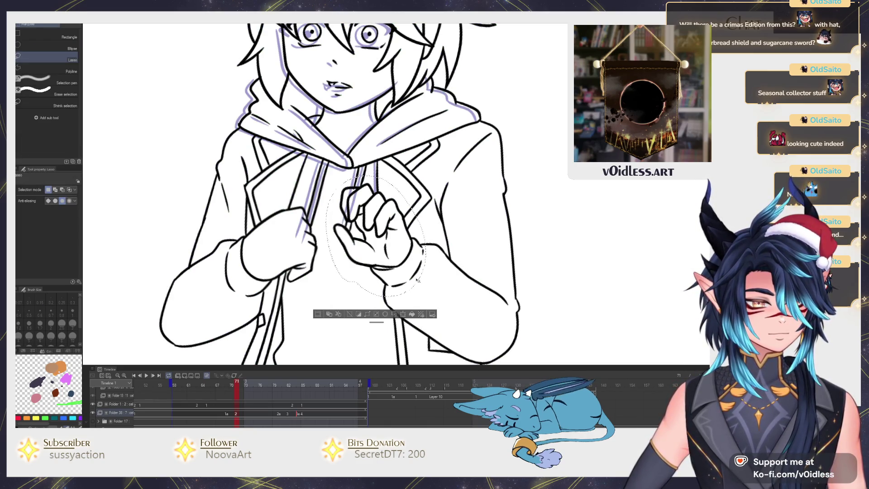
{"action": "key", "text": "ctrl+c"}
{"action": "key", "text": "Left"}
{"action": "key", "text": "Left"}
{"action": "key", "text": "ctrl+v"}
{"action": "key", "text": "ctrl+t"}
{"action": "left_click_drag", "start_coordinate": [401, 270], "coordinate": [393, 276]}
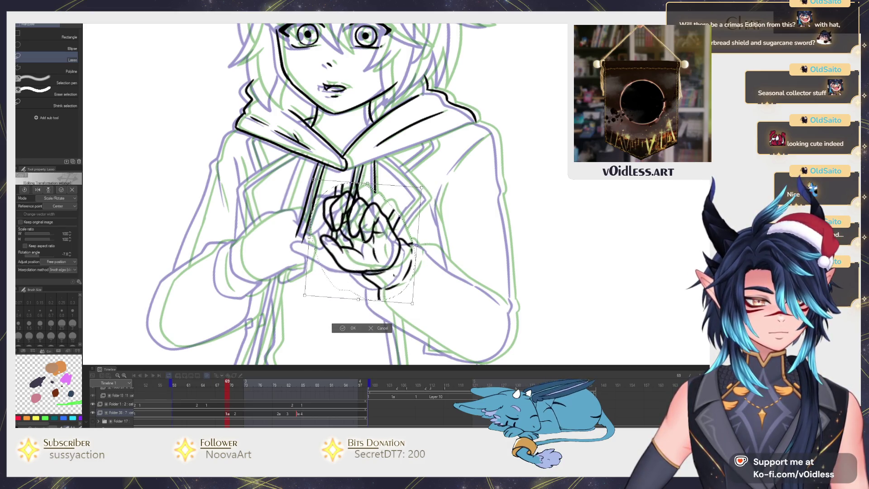
{"action": "key", "text": "Return"}
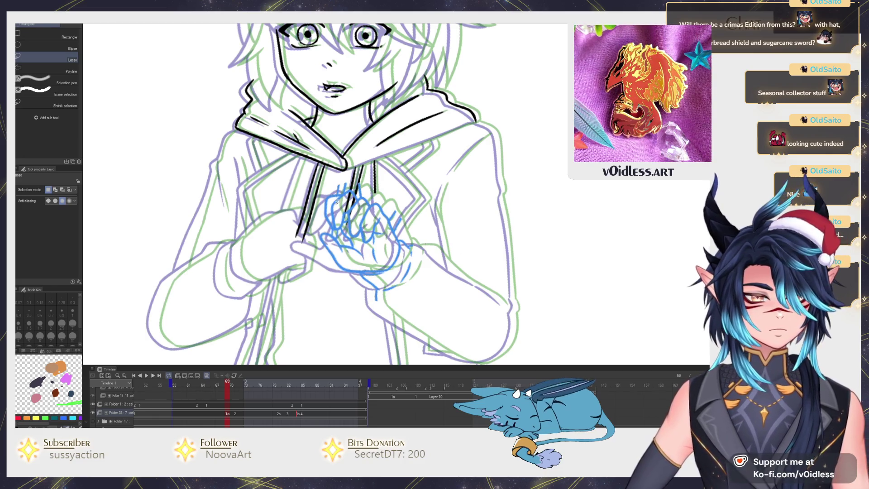
With the pen, extend the drawstring line down over the hands
{"action": "key", "text": "p"}
{"action": "scroll", "coordinate": [336, 202], "scroll_direction": "up", "scroll_amount": 3}
{"action": "left_click_drag", "start_coordinate": [318, 213], "coordinate": [306, 260]}
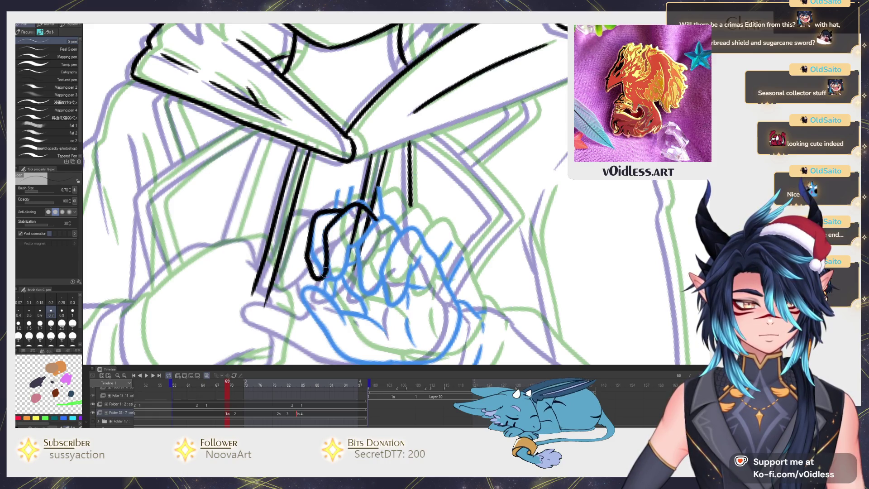
Ink the fist's finger and outline strokes and the open hand's palm edges
{"action": "left_click_drag", "start_coordinate": [378, 217], "coordinate": [354, 267]}
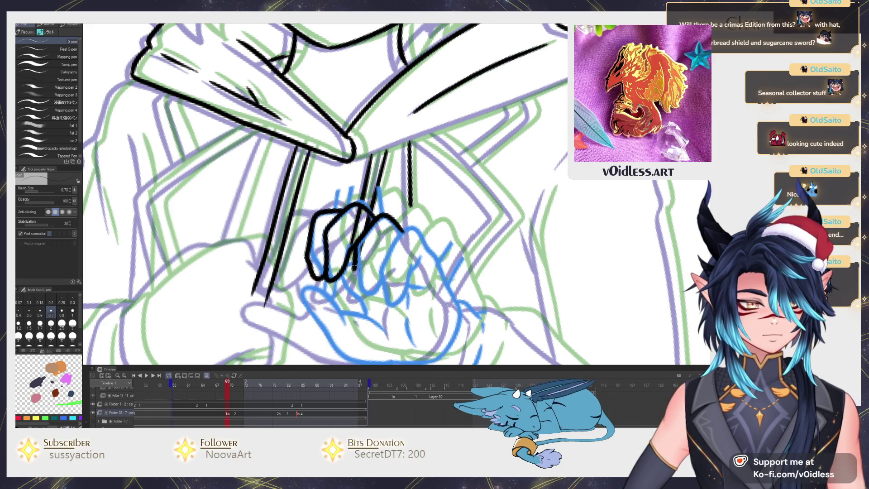
{"action": "mouse_move", "coordinate": [429, 236]}
{"action": "left_mouse_down"}
{"action": "mouse_move", "coordinate": [405, 206]}
{"action": "mouse_move", "coordinate": [373, 207]}
{"action": "left_mouse_up"}
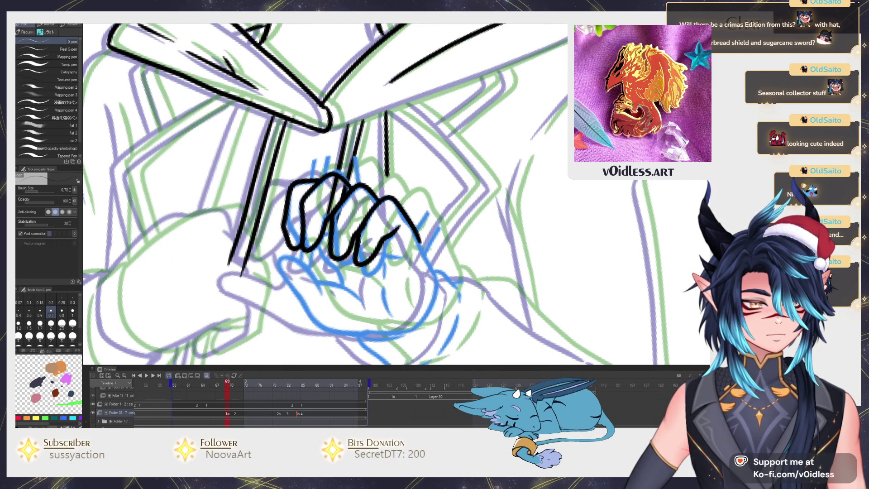
{"action": "mouse_move", "coordinate": [396, 245]}
{"action": "left_mouse_down"}
{"action": "mouse_move", "coordinate": [388, 212]}
{"action": "mouse_move", "coordinate": [396, 248]}
{"action": "left_mouse_up"}
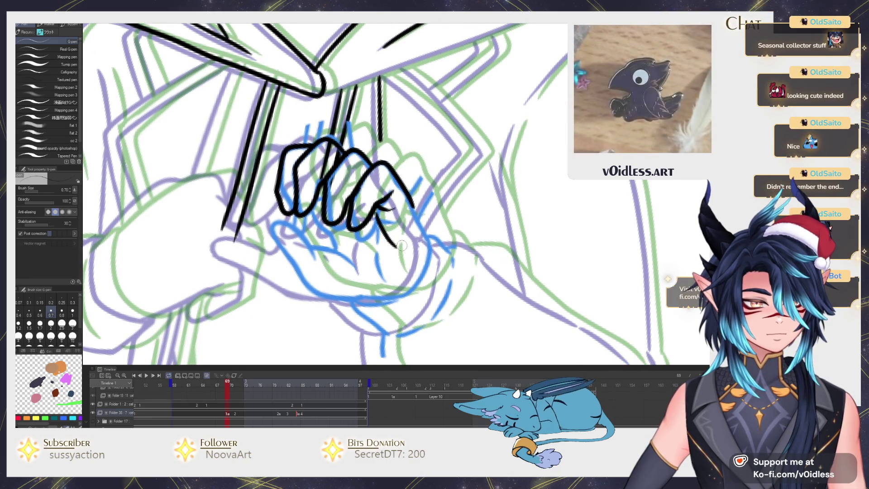
{"action": "key", "text": "ctrl+z"}
{"action": "left_click_drag", "start_coordinate": [377, 213], "coordinate": [395, 272]}
{"action": "left_click_drag", "start_coordinate": [420, 227], "coordinate": [419, 282]}
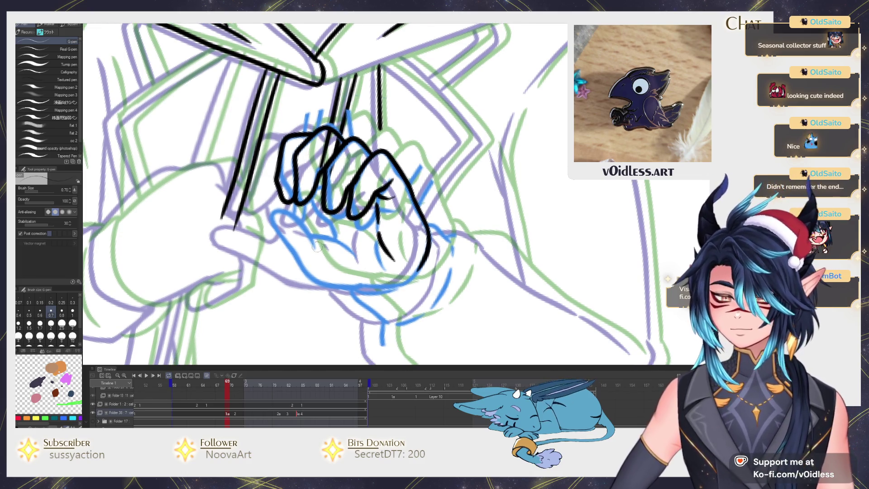
{"action": "left_click_drag", "start_coordinate": [343, 289], "coordinate": [297, 263]}
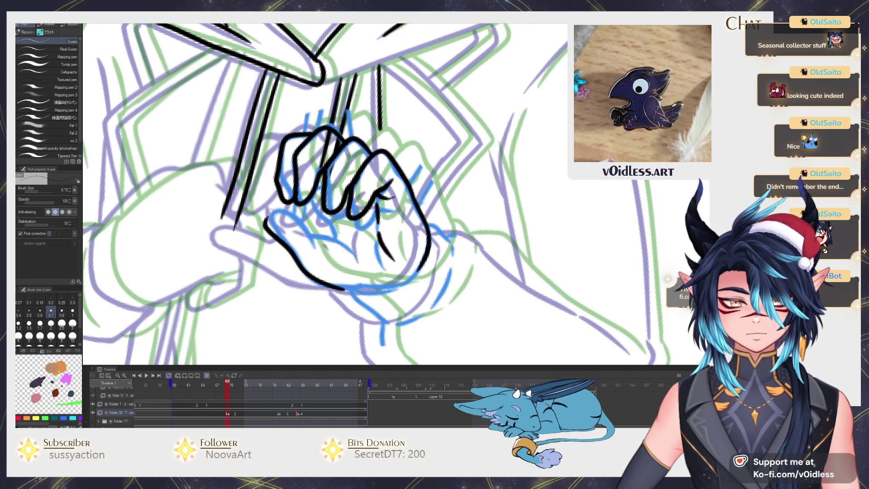
{"action": "left_click_drag", "start_coordinate": [280, 217], "coordinate": [309, 231]}
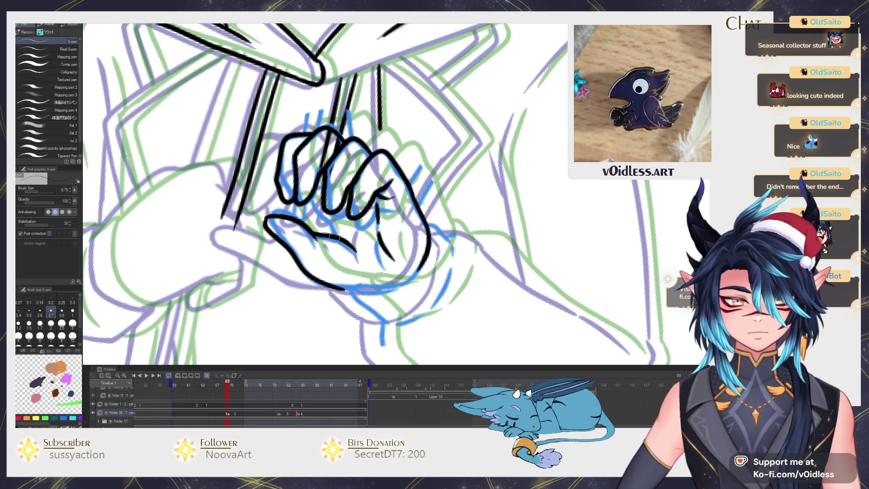
{"action": "mouse_move", "coordinate": [368, 284]}
{"action": "left_mouse_down"}
{"action": "mouse_move", "coordinate": [415, 262]}
{"action": "mouse_move", "coordinate": [394, 252]}
{"action": "left_mouse_up"}
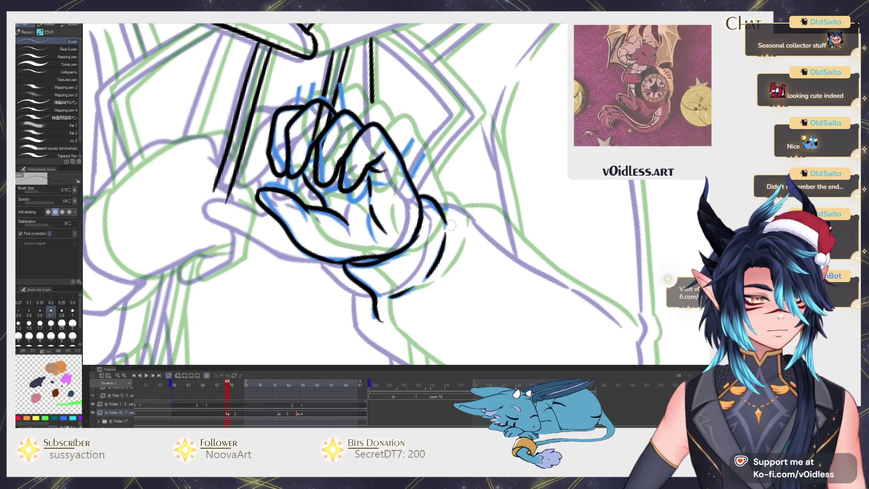
Ink the forearm line from the wrist toward the elbow, redoing an overlong stroke
{"action": "mouse_move", "coordinate": [468, 202]}
{"action": "left_mouse_down"}
{"action": "mouse_move", "coordinate": [370, 151]}
{"action": "mouse_move", "coordinate": [410, 201]}
{"action": "left_mouse_up"}
{"action": "scroll", "coordinate": [366, 158], "scroll_direction": "down", "scroll_amount": 5}
{"action": "scroll", "coordinate": [328, 150], "scroll_direction": "up", "scroll_amount": 5}
{"action": "key", "text": "ctrl+z"}
{"action": "key", "text": "ctrl+z"}
{"action": "mouse_move", "coordinate": [328, 151]}
{"action": "left_mouse_down"}
{"action": "mouse_move", "coordinate": [371, 162]}
{"action": "mouse_move", "coordinate": [520, 285]}
{"action": "left_mouse_up"}
{"action": "key", "text": "ctrl+z"}
{"action": "left_click_drag", "start_coordinate": [429, 213], "coordinate": [516, 279]}
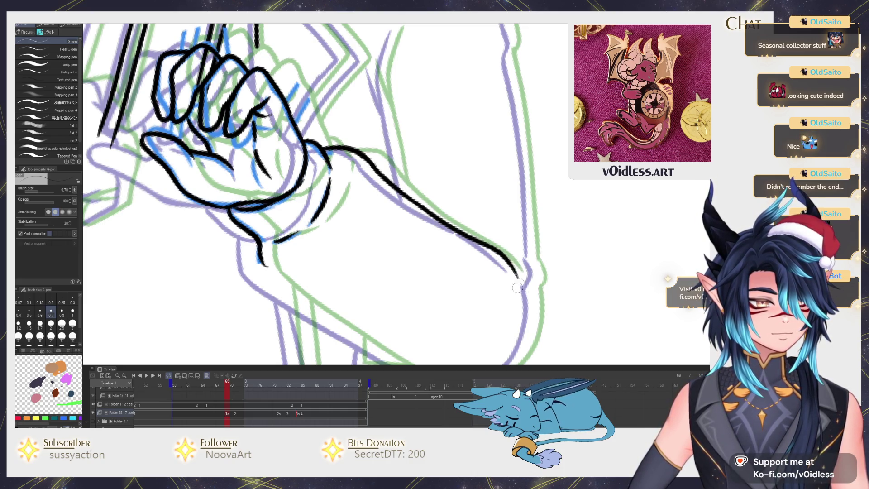
Ink the right sleeve's underside, elbow curve and outer outline
{"action": "left_click_drag", "start_coordinate": [479, 306], "coordinate": [467, 237]}
{"action": "mouse_move", "coordinate": [248, 187]}
{"action": "left_mouse_down"}
{"action": "mouse_move", "coordinate": [271, 225]}
{"action": "mouse_move", "coordinate": [423, 314]}
{"action": "mouse_move", "coordinate": [502, 294]}
{"action": "mouse_move", "coordinate": [520, 246]}
{"action": "left_mouse_up"}
{"action": "left_click_drag", "start_coordinate": [527, 215], "coordinate": [502, 246]}
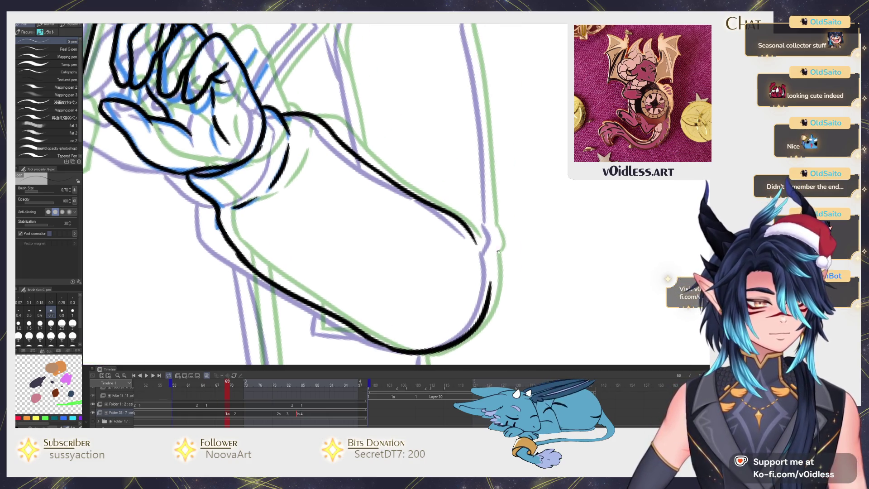
{"action": "scroll", "coordinate": [453, 271], "scroll_direction": "down", "scroll_amount": 2}
{"action": "left_click_drag", "start_coordinate": [455, 294], "coordinate": [449, 222]}
{"action": "key", "text": "ctrl+z"}
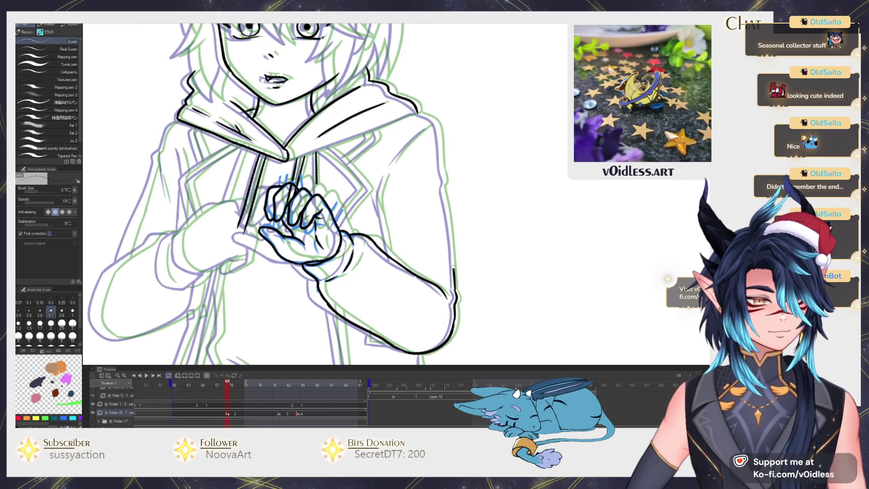
{"action": "scroll", "coordinate": [443, 172], "scroll_direction": "up", "scroll_amount": 2}
{"action": "mouse_move", "coordinate": [437, 163]}
{"action": "left_mouse_down"}
{"action": "mouse_move", "coordinate": [416, 81]}
{"action": "mouse_move", "coordinate": [380, 68]}
{"action": "left_mouse_up"}
Ink the lower collar edge, inner sleeve edge and strokes beside the hand, then zoom out
{"action": "left_click_drag", "start_coordinate": [309, 209], "coordinate": [534, 128]}
{"action": "left_click_drag", "start_coordinate": [390, 211], "coordinate": [402, 161]}
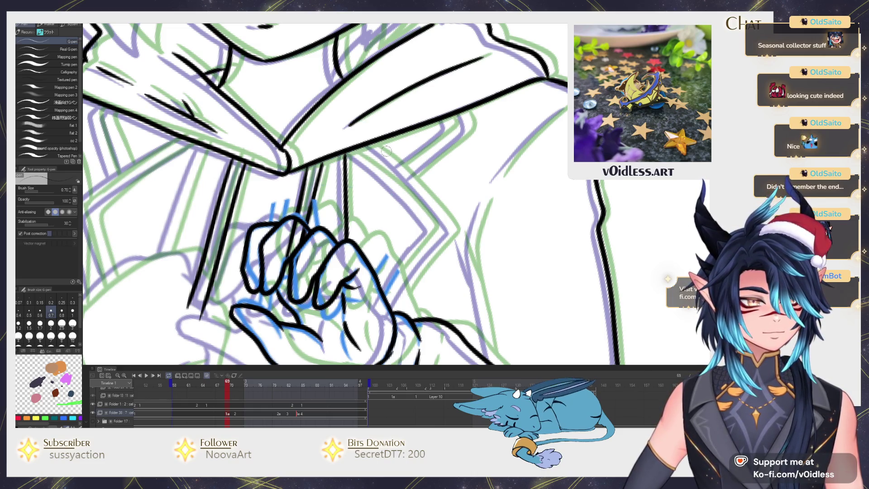
{"action": "left_click_drag", "start_coordinate": [371, 144], "coordinate": [455, 234]}
{"action": "mouse_move", "coordinate": [455, 235]}
{"action": "left_mouse_down"}
{"action": "mouse_move", "coordinate": [450, 158]}
{"action": "mouse_move", "coordinate": [390, 236]}
{"action": "left_mouse_up"}
{"action": "mouse_move", "coordinate": [382, 222]}
{"action": "left_mouse_down"}
{"action": "mouse_move", "coordinate": [372, 269]}
{"action": "mouse_move", "coordinate": [415, 200]}
{"action": "mouse_move", "coordinate": [340, 122]}
{"action": "mouse_move", "coordinate": [332, 192]}
{"action": "mouse_move", "coordinate": [418, 196]}
{"action": "mouse_move", "coordinate": [429, 157]}
{"action": "left_mouse_up"}
{"action": "left_click_drag", "start_coordinate": [382, 201], "coordinate": [441, 149]}
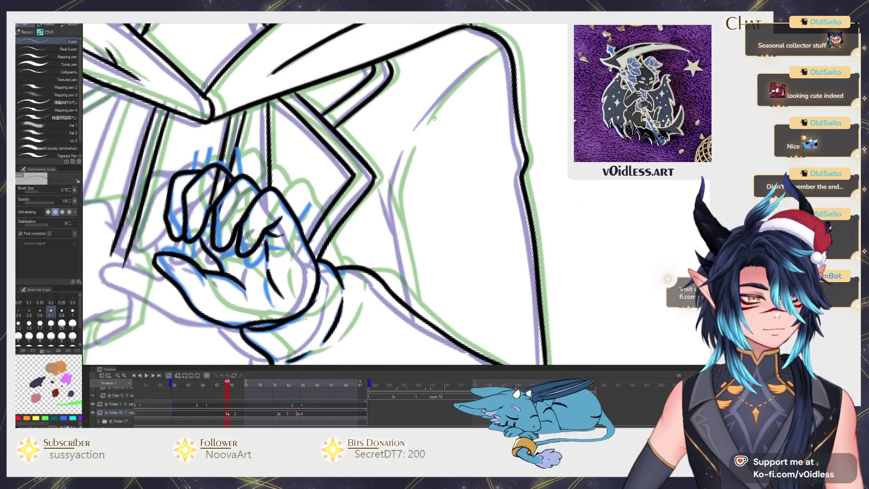
{"action": "mouse_move", "coordinate": [377, 180]}
{"action": "left_mouse_down"}
{"action": "mouse_move", "coordinate": [453, 105]}
{"action": "mouse_move", "coordinate": [398, 143]}
{"action": "mouse_move", "coordinate": [405, 237]}
{"action": "left_mouse_up"}
{"action": "key", "text": "ctrl+z"}
{"action": "left_click_drag", "start_coordinate": [393, 187], "coordinate": [416, 260]}
{"action": "key", "text": "ctrl+minus"}
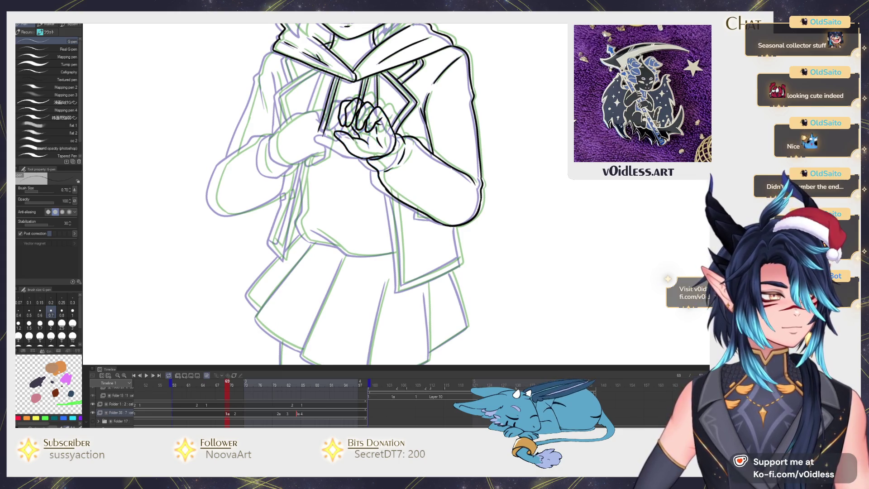
Ink the jacket's front edge down the torso
{"action": "key", "text": "ctrl+minus"}
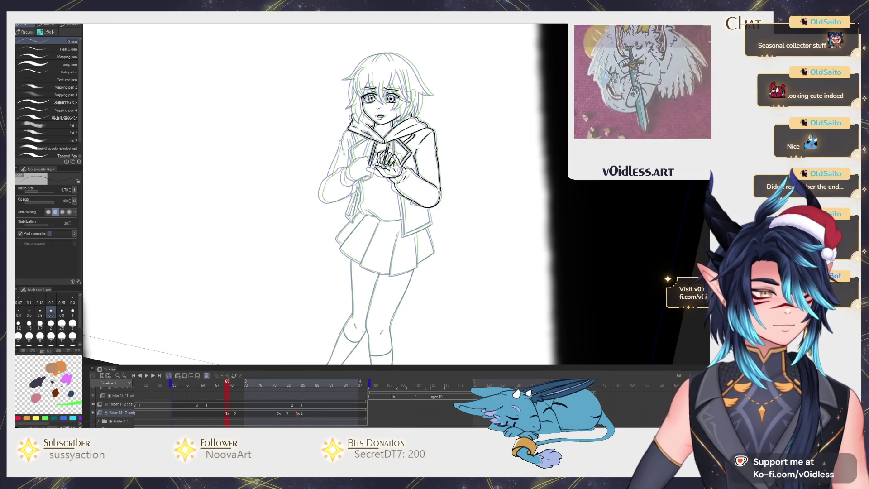
{"action": "key", "text": "ctrl+plus"}
{"action": "left_click_drag", "start_coordinate": [388, 218], "coordinate": [587, 244]}
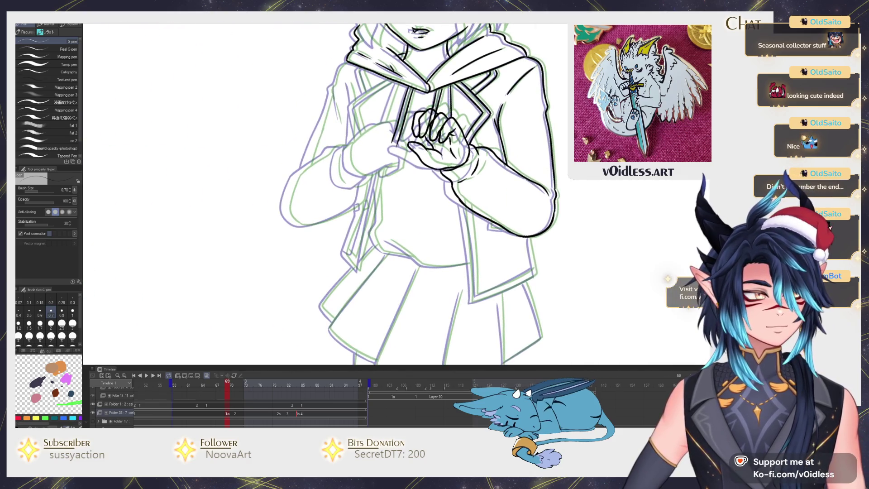
{"action": "left_click_drag", "start_coordinate": [537, 208], "coordinate": [459, 184]}
{"action": "left_click_drag", "start_coordinate": [341, 146], "coordinate": [368, 217]}
{"action": "left_click_drag", "start_coordinate": [383, 269], "coordinate": [386, 277]}
{"action": "scroll", "coordinate": [405, 222], "scroll_direction": "up", "scroll_amount": 2}
Ink the jacket hem's outer and inner lines and extend the collar edge
{"action": "mouse_move", "coordinate": [376, 317]}
{"action": "left_mouse_down"}
{"action": "mouse_move", "coordinate": [475, 263]}
{"action": "mouse_move", "coordinate": [531, 210]}
{"action": "mouse_move", "coordinate": [496, 130]}
{"action": "left_mouse_up"}
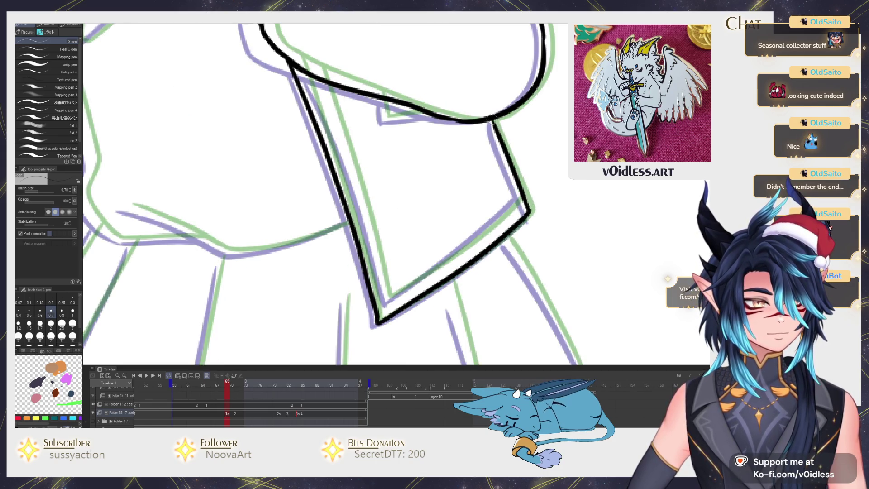
{"action": "left_click_drag", "start_coordinate": [390, 298], "coordinate": [513, 203]}
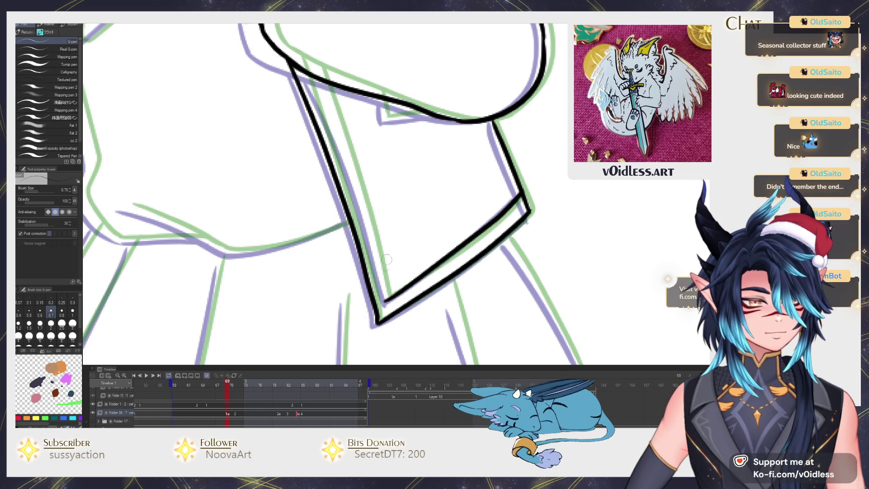
{"action": "left_click_drag", "start_coordinate": [382, 286], "coordinate": [308, 70]}
{"action": "scroll", "coordinate": [388, 171], "scroll_direction": "up", "scroll_amount": 3}
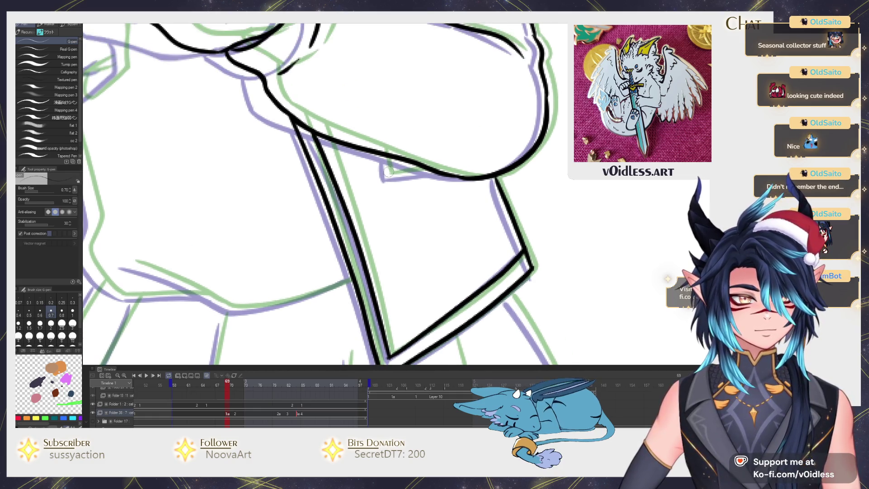
{"action": "left_click_drag", "start_coordinate": [384, 155], "coordinate": [437, 177]}
{"action": "scroll", "coordinate": [412, 185], "scroll_direction": "down", "scroll_amount": 3}
{"action": "scroll", "coordinate": [308, 232], "scroll_direction": "up", "scroll_amount": 3}
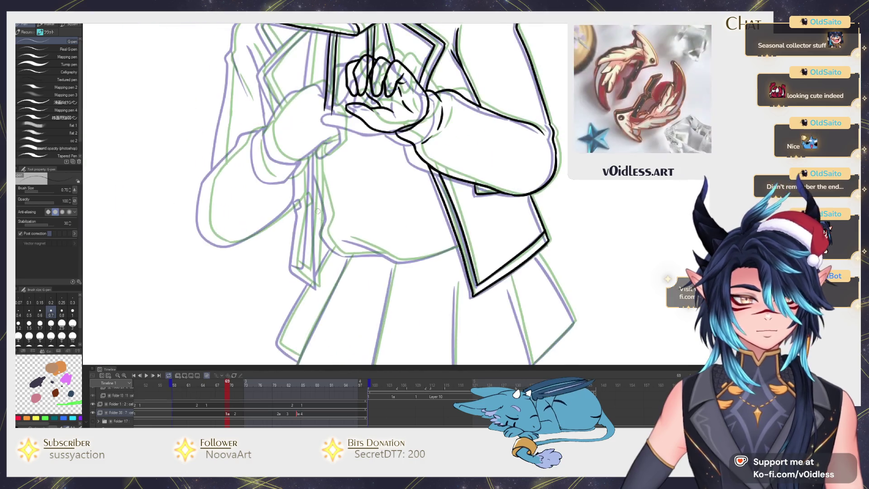
{"action": "scroll", "coordinate": [326, 253], "scroll_direction": "up", "scroll_amount": 3}
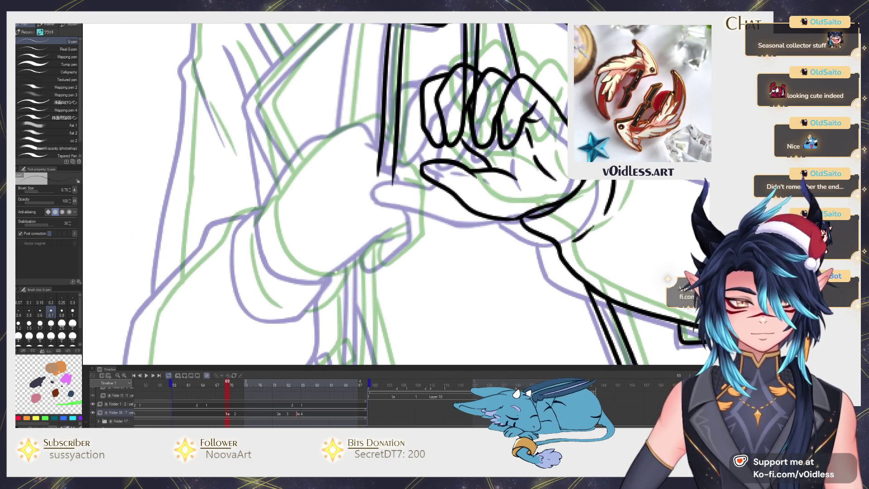
Ink the left hand, cuff and sleeve contour with its fold line, erasing a stray stroke
{"action": "mouse_move", "coordinate": [268, 210]}
{"action": "left_mouse_down"}
{"action": "mouse_move", "coordinate": [297, 277]}
{"action": "mouse_move", "coordinate": [334, 278]}
{"action": "mouse_move", "coordinate": [312, 316]}
{"action": "mouse_move", "coordinate": [271, 314]}
{"action": "mouse_move", "coordinate": [237, 278]}
{"action": "mouse_move", "coordinate": [239, 232]}
{"action": "mouse_move", "coordinate": [290, 183]}
{"action": "left_mouse_up"}
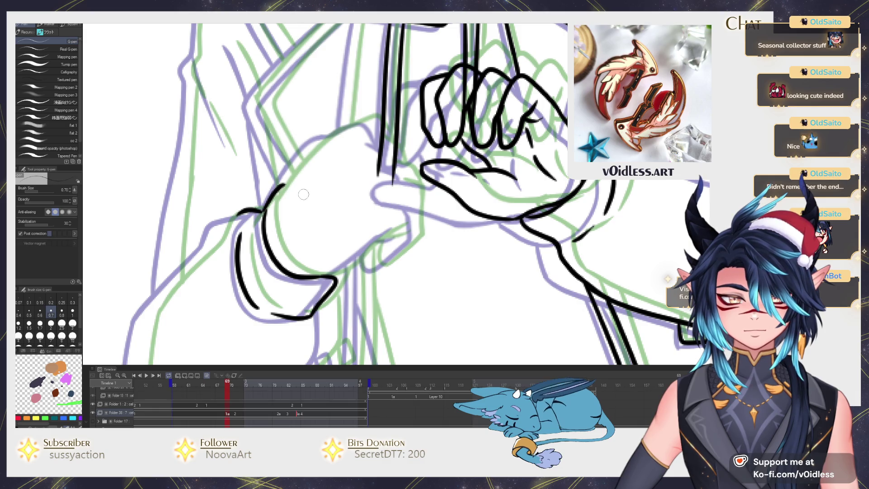
{"action": "key", "text": "ctrl+z"}
{"action": "mouse_move", "coordinate": [242, 207]}
{"action": "left_mouse_down"}
{"action": "mouse_move", "coordinate": [272, 197]}
{"action": "mouse_move", "coordinate": [250, 205]}
{"action": "mouse_move", "coordinate": [229, 244]}
{"action": "mouse_move", "coordinate": [265, 189]}
{"action": "mouse_move", "coordinate": [209, 258]}
{"action": "mouse_move", "coordinate": [234, 174]}
{"action": "mouse_move", "coordinate": [234, 271]}
{"action": "mouse_move", "coordinate": [256, 288]}
{"action": "mouse_move", "coordinate": [350, 263]}
{"action": "mouse_move", "coordinate": [414, 203]}
{"action": "mouse_move", "coordinate": [428, 141]}
{"action": "mouse_move", "coordinate": [417, 321]}
{"action": "left_mouse_up"}
{"action": "key", "text": "e"}
{"action": "key", "text": "p"}
{"action": "mouse_move", "coordinate": [243, 322]}
{"action": "left_mouse_down"}
{"action": "mouse_move", "coordinate": [267, 114]}
{"action": "mouse_move", "coordinate": [258, 178]}
{"action": "mouse_move", "coordinate": [296, 242]}
{"action": "left_mouse_up"}
{"action": "mouse_move", "coordinate": [267, 160]}
{"action": "left_mouse_down"}
{"action": "mouse_move", "coordinate": [268, 199]}
{"action": "mouse_move", "coordinate": [277, 144]}
{"action": "mouse_move", "coordinate": [303, 121]}
{"action": "left_mouse_up"}
{"action": "left_click_drag", "start_coordinate": [303, 121], "coordinate": [277, 99]}
{"action": "left_click_drag", "start_coordinate": [274, 161], "coordinate": [298, 215]}
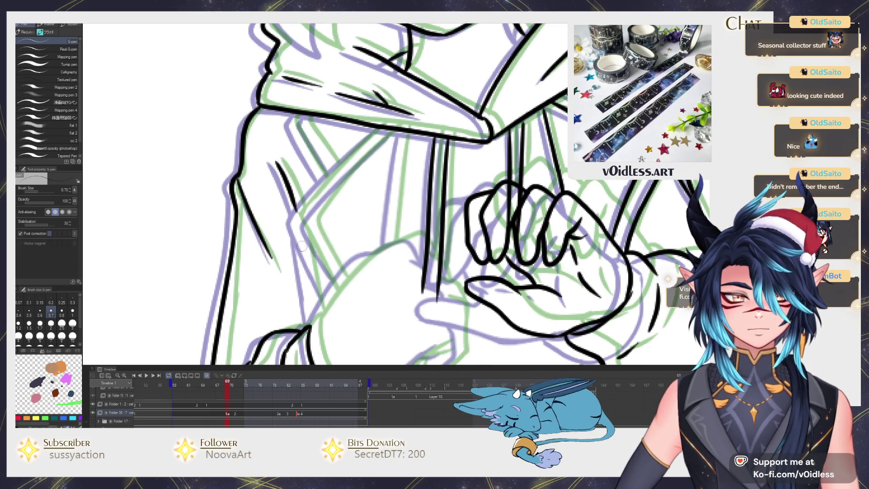
{"action": "left_click_drag", "start_coordinate": [304, 281], "coordinate": [311, 329]}
{"action": "mouse_move", "coordinate": [312, 330]}
{"action": "left_mouse_down"}
{"action": "mouse_move", "coordinate": [302, 257]}
{"action": "mouse_move", "coordinate": [368, 182]}
{"action": "mouse_move", "coordinate": [403, 168]}
{"action": "mouse_move", "coordinate": [423, 173]}
{"action": "mouse_move", "coordinate": [398, 164]}
{"action": "left_mouse_up"}
Erase the overlapping lines under the left hand and ink its lower edge
{"action": "key", "text": "e"}
{"action": "mouse_move", "coordinate": [394, 199]}
{"action": "left_mouse_down"}
{"action": "mouse_move", "coordinate": [391, 189]}
{"action": "mouse_move", "coordinate": [406, 193]}
{"action": "mouse_move", "coordinate": [429, 247]}
{"action": "mouse_move", "coordinate": [427, 273]}
{"action": "mouse_move", "coordinate": [400, 297]}
{"action": "mouse_move", "coordinate": [390, 283]}
{"action": "left_mouse_up"}
{"action": "key", "text": "p"}
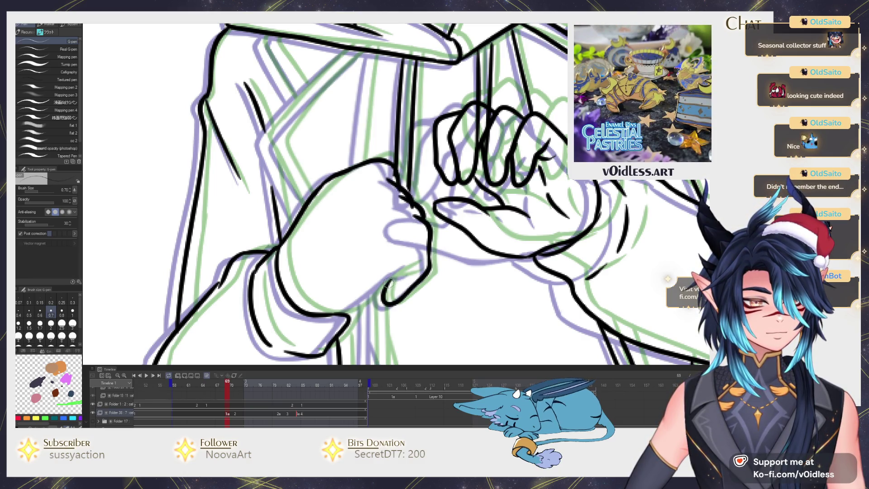
{"action": "left_click_drag", "start_coordinate": [343, 312], "coordinate": [394, 275]}
{"action": "mouse_move", "coordinate": [414, 191]}
{"action": "left_mouse_down"}
{"action": "mouse_move", "coordinate": [406, 225]}
{"action": "mouse_move", "coordinate": [379, 136]}
{"action": "mouse_move", "coordinate": [383, 107]}
{"action": "mouse_move", "coordinate": [286, 202]}
{"action": "mouse_move", "coordinate": [311, 232]}
{"action": "mouse_move", "coordinate": [309, 273]}
{"action": "mouse_move", "coordinate": [274, 217]}
{"action": "mouse_move", "coordinate": [284, 178]}
{"action": "mouse_move", "coordinate": [353, 101]}
{"action": "left_mouse_up"}
{"action": "mouse_move", "coordinate": [302, 149]}
{"action": "left_mouse_down"}
{"action": "mouse_move", "coordinate": [289, 135]}
{"action": "mouse_move", "coordinate": [276, 81]}
{"action": "mouse_move", "coordinate": [269, 104]}
{"action": "mouse_move", "coordinate": [301, 154]}
{"action": "mouse_move", "coordinate": [288, 86]}
{"action": "left_mouse_up"}
{"action": "key", "text": "ctrl+z"}
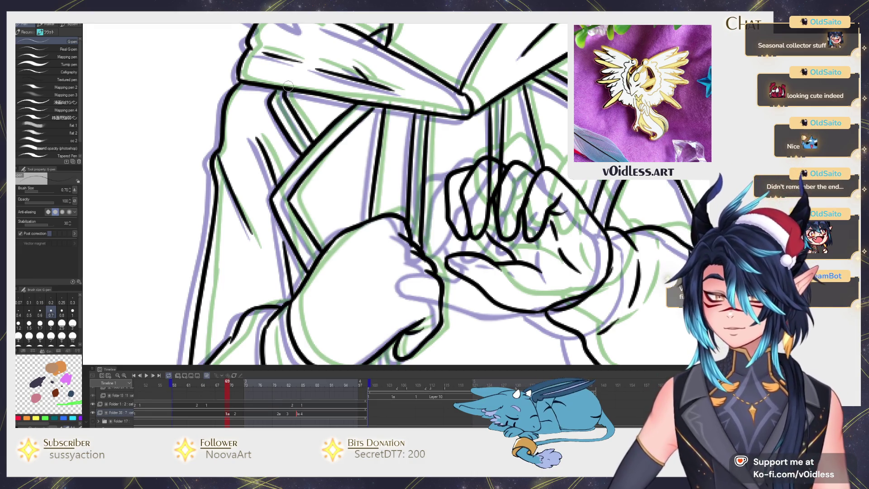
{"action": "scroll", "coordinate": [283, 247], "scroll_direction": "down", "scroll_amount": 3}
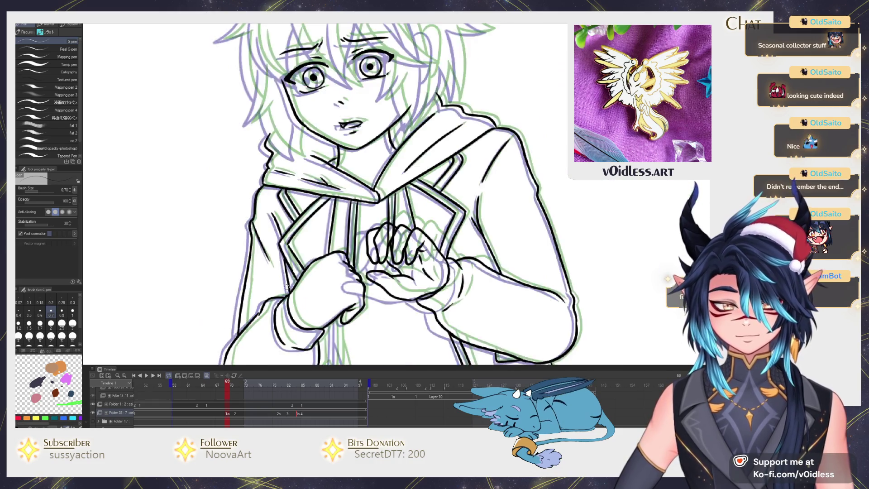
{"action": "scroll", "coordinate": [326, 247], "scroll_direction": "up", "scroll_amount": 4}
Ink the long drawstring with its left edge, lower end and right edge
{"action": "mouse_move", "coordinate": [318, 174]}
{"action": "left_mouse_down"}
{"action": "mouse_move", "coordinate": [312, 313]}
{"action": "mouse_move", "coordinate": [265, 284]}
{"action": "mouse_move", "coordinate": [279, 149]}
{"action": "left_mouse_up"}
{"action": "scroll", "coordinate": [313, 312], "scroll_direction": "up", "scroll_amount": 2}
{"action": "scroll", "coordinate": [280, 163], "scroll_direction": "up", "scroll_amount": 1}
{"action": "mouse_move", "coordinate": [281, 183]}
{"action": "left_mouse_down"}
{"action": "mouse_move", "coordinate": [298, 171]}
{"action": "mouse_move", "coordinate": [289, 154]}
{"action": "left_mouse_up"}
{"action": "scroll", "coordinate": [310, 163], "scroll_direction": "up", "scroll_amount": 1}
{"action": "mouse_move", "coordinate": [271, 307]}
{"action": "left_mouse_down"}
{"action": "mouse_move", "coordinate": [300, 327]}
{"action": "mouse_move", "coordinate": [309, 80]}
{"action": "left_mouse_up"}
{"action": "scroll", "coordinate": [310, 78], "scroll_direction": "down", "scroll_amount": 1}
Ink the jacket's lower edge and hem, the waistband and the skirt's upper left edge
{"action": "mouse_move", "coordinate": [351, 282]}
{"action": "left_mouse_down"}
{"action": "mouse_move", "coordinate": [330, 264]}
{"action": "mouse_move", "coordinate": [314, 117]}
{"action": "left_mouse_up"}
{"action": "scroll", "coordinate": [317, 181], "scroll_direction": "down", "scroll_amount": 1}
{"action": "mouse_move", "coordinate": [324, 232]}
{"action": "left_mouse_down"}
{"action": "mouse_move", "coordinate": [423, 275]}
{"action": "mouse_move", "coordinate": [549, 242]}
{"action": "left_mouse_up"}
{"action": "scroll", "coordinate": [549, 242], "scroll_direction": "down", "scroll_amount": 2}
{"action": "left_click_drag", "start_coordinate": [333, 202], "coordinate": [426, 199]}
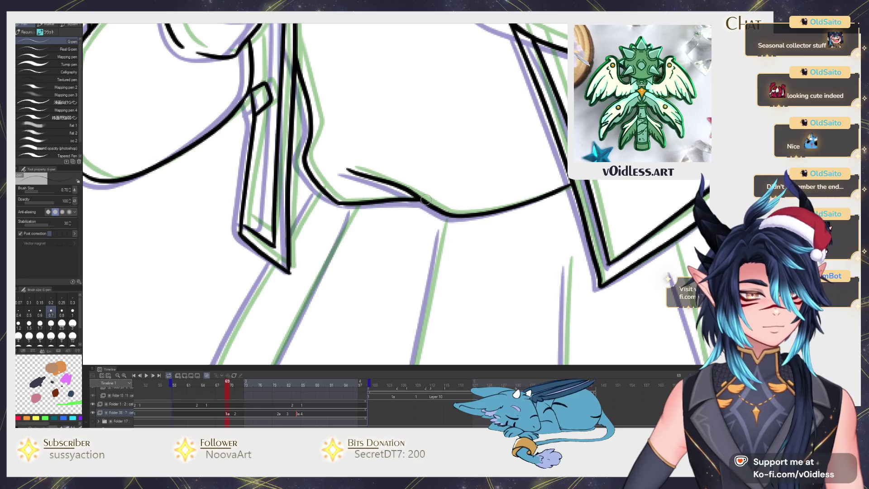
{"action": "scroll", "coordinate": [426, 199], "scroll_direction": "down", "scroll_amount": 5}
{"action": "mouse_move", "coordinate": [341, 112]}
{"action": "left_mouse_down"}
{"action": "mouse_move", "coordinate": [317, 142]}
{"action": "mouse_move", "coordinate": [308, 193]}
{"action": "mouse_move", "coordinate": [318, 148]}
{"action": "mouse_move", "coordinate": [239, 244]}
{"action": "mouse_move", "coordinate": [245, 253]}
{"action": "left_mouse_up"}
{"action": "scroll", "coordinate": [307, 184], "scroll_direction": "down", "scroll_amount": 1}
Redraw the skirt's left and front edges; a long pleat line is tried and undone
{"action": "key", "text": "ctrl+z"}
{"action": "mouse_move", "coordinate": [301, 141]}
{"action": "left_mouse_down"}
{"action": "mouse_move", "coordinate": [249, 227]}
{"action": "mouse_move", "coordinate": [246, 264]}
{"action": "mouse_move", "coordinate": [281, 290]}
{"action": "left_mouse_up"}
{"action": "mouse_move", "coordinate": [383, 84]}
{"action": "left_mouse_down"}
{"action": "mouse_move", "coordinate": [272, 312]}
{"action": "mouse_move", "coordinate": [245, 215]}
{"action": "mouse_move", "coordinate": [388, 277]}
{"action": "mouse_move", "coordinate": [228, 273]}
{"action": "mouse_move", "coordinate": [242, 247]}
{"action": "mouse_move", "coordinate": [428, 74]}
{"action": "left_mouse_up"}
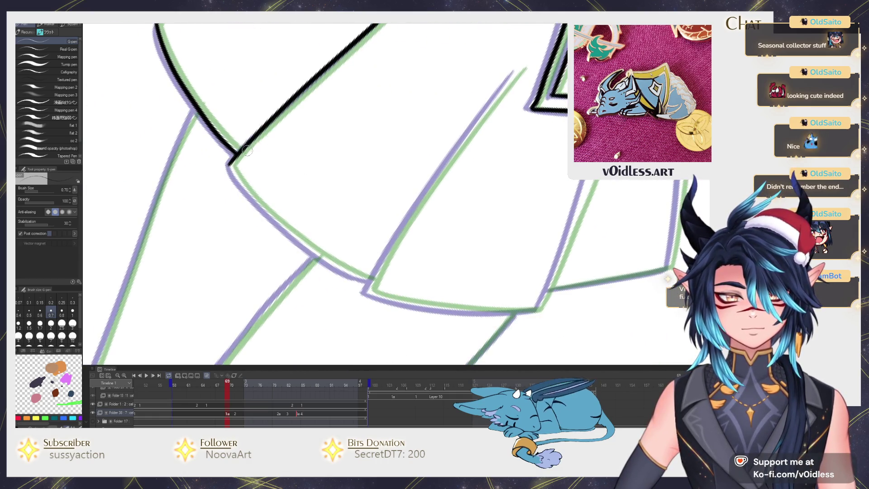
{"action": "left_click_drag", "start_coordinate": [209, 280], "coordinate": [426, 81]}
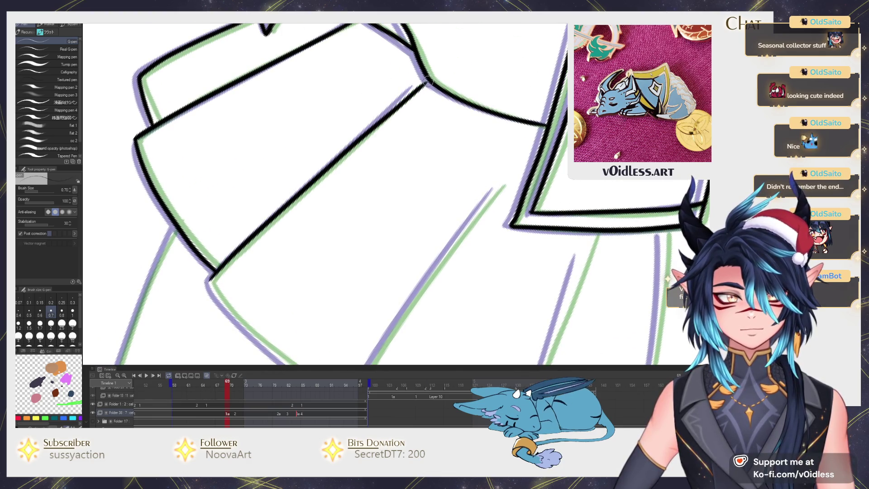
{"action": "key", "text": "ctrl+z"}
{"action": "mouse_move", "coordinate": [209, 280]}
{"action": "left_mouse_down"}
{"action": "mouse_move", "coordinate": [426, 78]}
{"action": "mouse_move", "coordinate": [288, 206]}
{"action": "mouse_move", "coordinate": [416, 87]}
{"action": "left_mouse_up"}
{"action": "key", "text": "ctrl+z"}
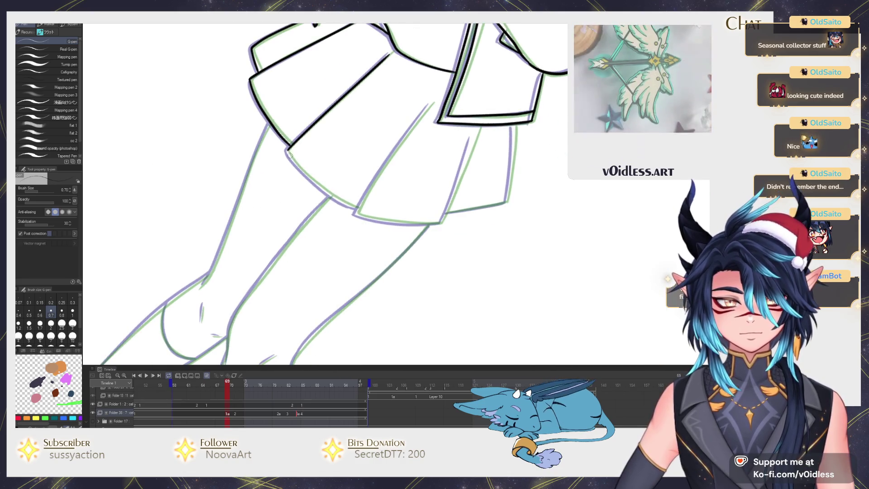
Ink the skirt's bottom hem, lower right edge and right-side folds
{"action": "left_click_drag", "start_coordinate": [311, 179], "coordinate": [354, 207]}
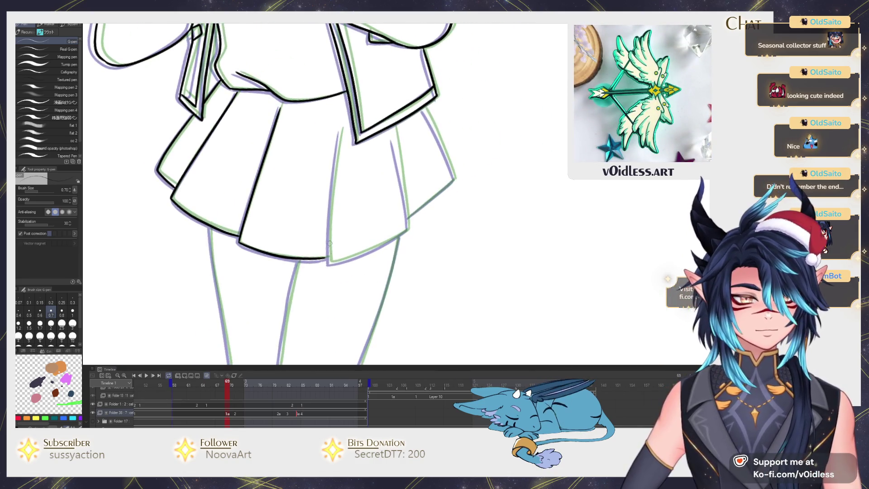
{"action": "left_click_drag", "start_coordinate": [330, 264], "coordinate": [343, 129]}
{"action": "left_click_drag", "start_coordinate": [329, 263], "coordinate": [405, 233]}
{"action": "key", "text": "ctrl+z"}
{"action": "mouse_move", "coordinate": [329, 263]}
{"action": "left_mouse_down"}
{"action": "mouse_move", "coordinate": [380, 245]}
{"action": "mouse_move", "coordinate": [398, 169]}
{"action": "left_mouse_up"}
{"action": "key", "text": "ctrl+z"}
{"action": "left_click_drag", "start_coordinate": [409, 231], "coordinate": [392, 128]}
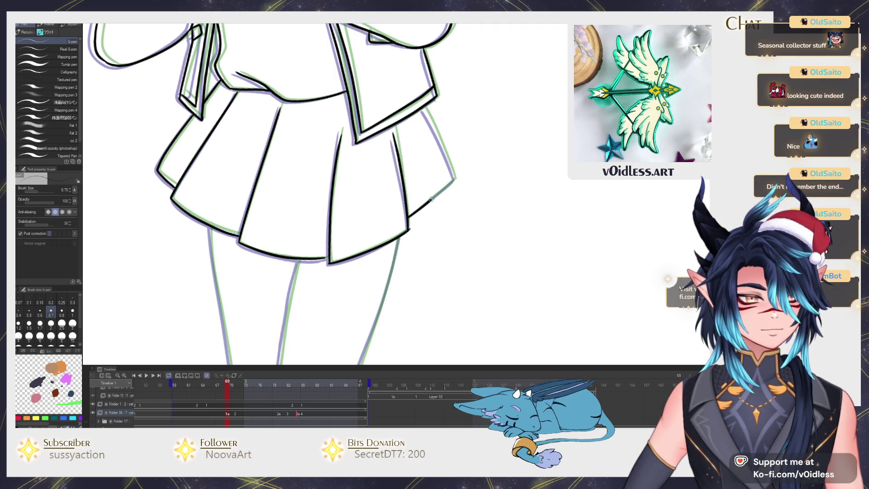
{"action": "left_click_drag", "start_coordinate": [447, 156], "coordinate": [424, 105]}
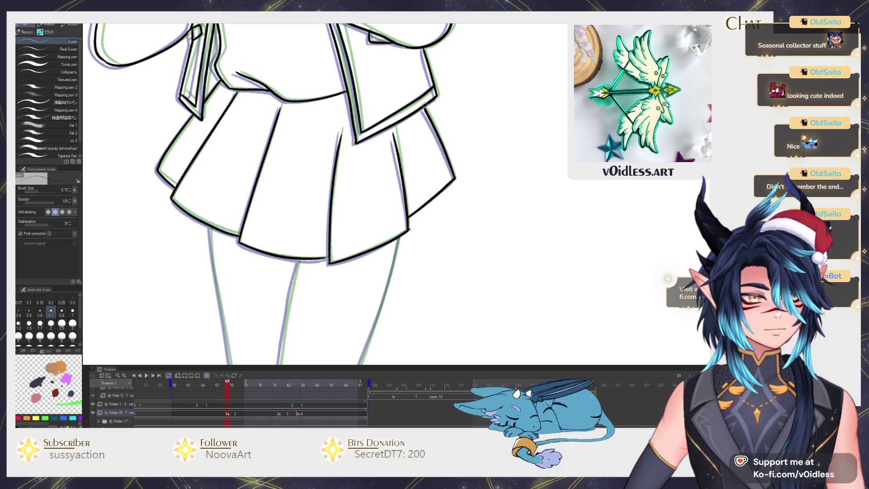
Ink the outer and inner leg outlines toward the knees, then raise stabilization from 30 to 40
{"action": "left_click_drag", "start_coordinate": [314, 302], "coordinate": [308, 162]}
{"action": "left_click_drag", "start_coordinate": [269, 110], "coordinate": [291, 265]}
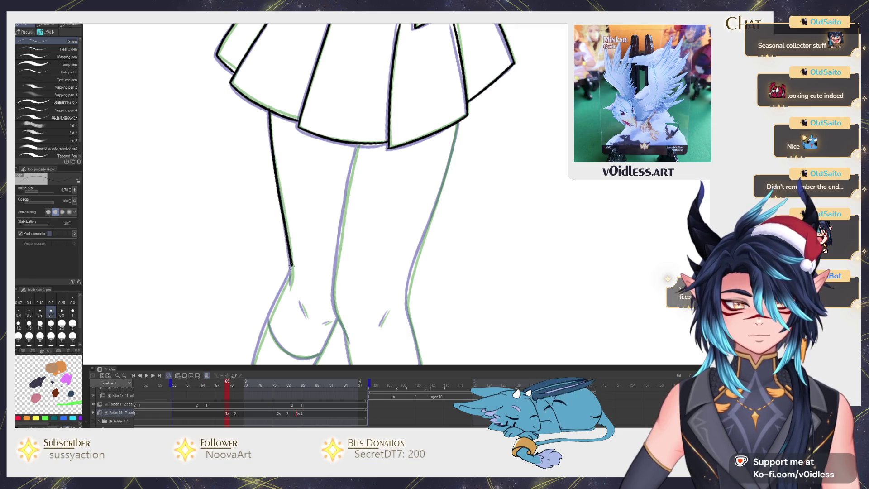
{"action": "left_click_drag", "start_coordinate": [342, 246], "coordinate": [335, 223]}
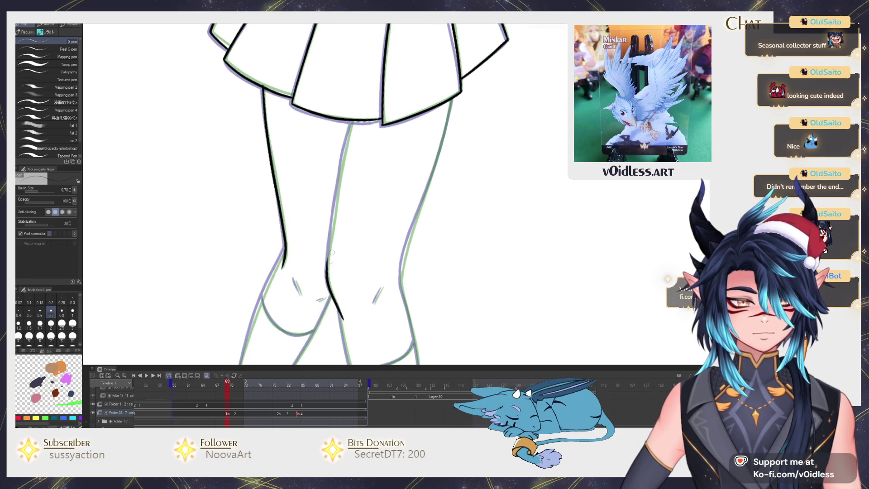
{"action": "left_click_drag", "start_coordinate": [329, 255], "coordinate": [341, 173]}
{"action": "key", "text": "ctrl+z"}
{"action": "left_click_drag", "start_coordinate": [326, 270], "coordinate": [334, 212]}
{"action": "left_click_drag", "start_coordinate": [356, 120], "coordinate": [350, 80]}
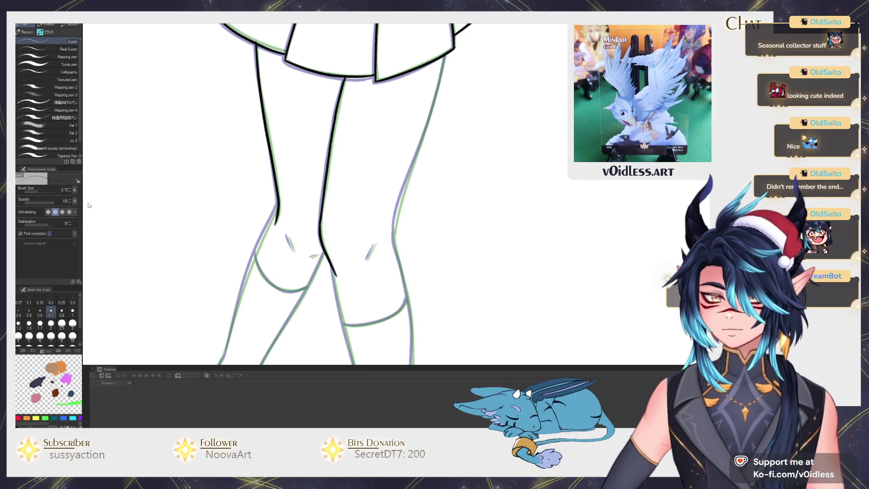
{"action": "left_click", "coordinate": [73, 229]}
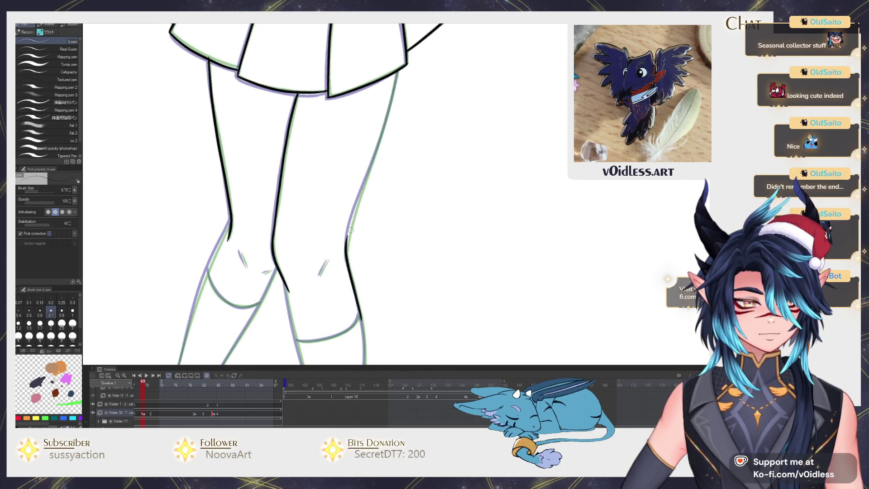
Ink the right leg's outer edge, the left leg's inner edge and the knee curve
{"action": "left_click_drag", "start_coordinate": [363, 193], "coordinate": [388, 118]}
{"action": "key", "text": "ctrl+z"}
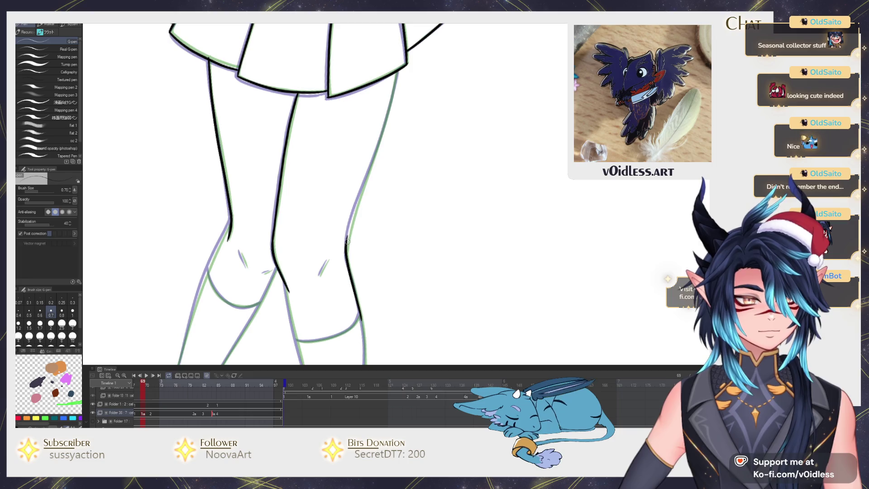
{"action": "left_click_drag", "start_coordinate": [362, 189], "coordinate": [388, 110]}
{"action": "scroll", "coordinate": [398, 69], "scroll_direction": "down", "scroll_amount": 3}
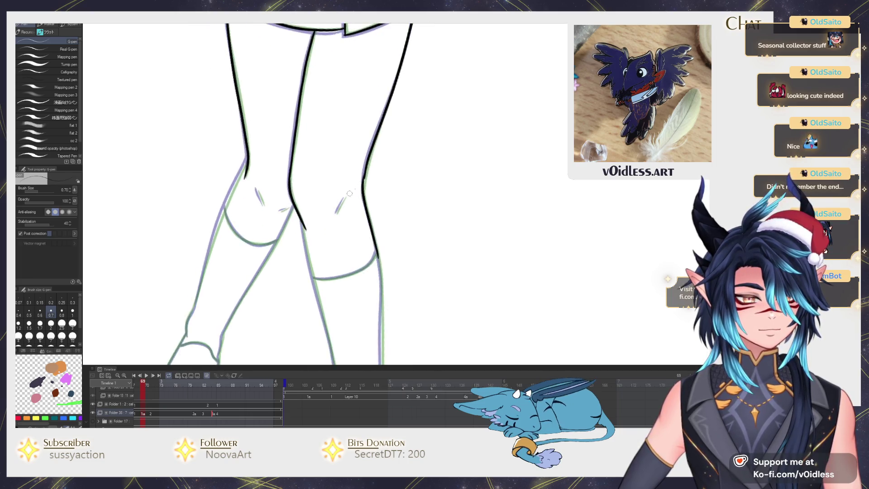
{"action": "scroll", "coordinate": [319, 158], "scroll_direction": "up", "scroll_amount": 2}
{"action": "scroll", "coordinate": [319, 158], "scroll_direction": "down", "scroll_amount": 2}
{"action": "left_click_drag", "start_coordinate": [323, 170], "coordinate": [343, 254]}
{"action": "scroll", "coordinate": [360, 250], "scroll_direction": "down", "scroll_amount": 2}
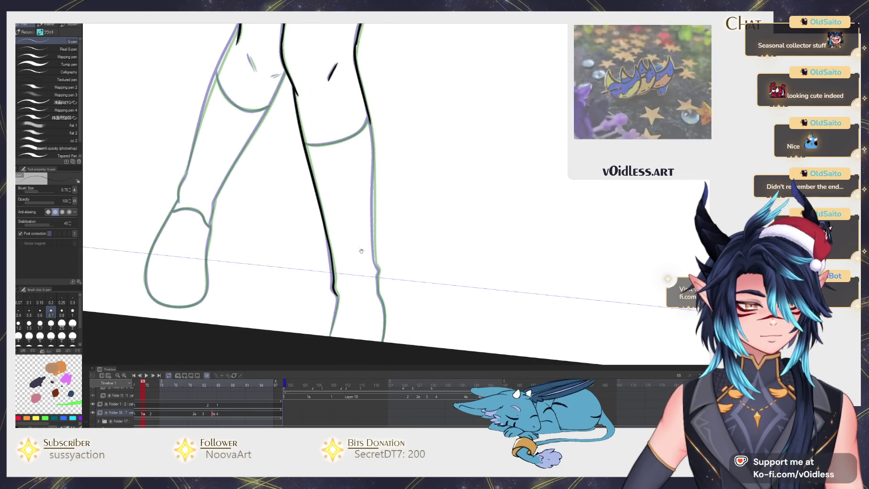
{"action": "left_click_drag", "start_coordinate": [372, 225], "coordinate": [372, 119]}
{"action": "scroll", "coordinate": [321, 149], "scroll_direction": "up", "scroll_amount": 2}
{"action": "mouse_move", "coordinate": [260, 152]}
{"action": "left_mouse_down"}
{"action": "mouse_move", "coordinate": [327, 148]}
{"action": "mouse_move", "coordinate": [391, 103]}
{"action": "left_mouse_up"}
{"action": "scroll", "coordinate": [392, 109], "scroll_direction": "down", "scroll_amount": 3}
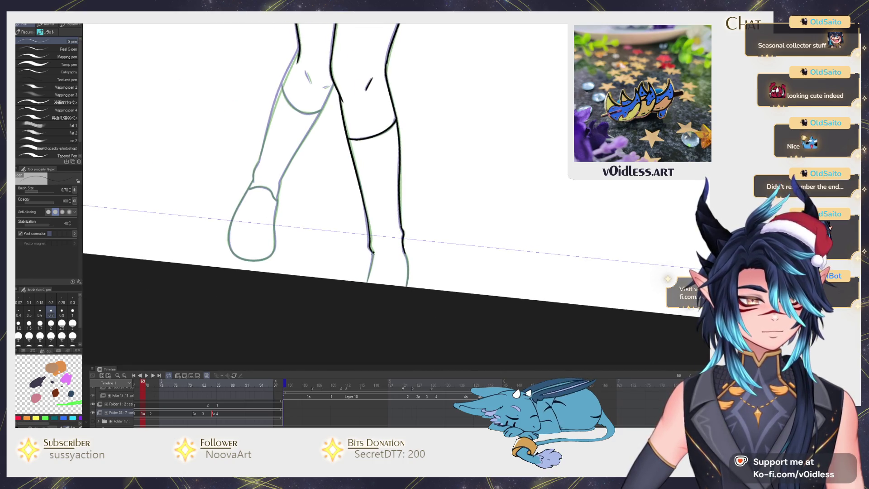
Ink the left foot's outline and both edges of the shin
{"action": "left_click_drag", "start_coordinate": [334, 275], "coordinate": [363, 301]}
{"action": "scroll", "coordinate": [308, 222], "scroll_direction": "up", "scroll_amount": 3}
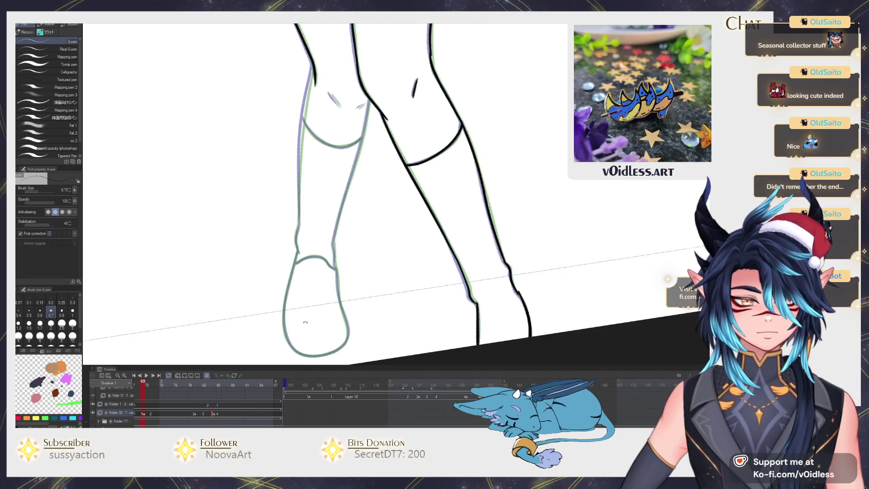
{"action": "mouse_move", "coordinate": [272, 339]}
{"action": "left_mouse_down"}
{"action": "mouse_move", "coordinate": [345, 341]}
{"action": "mouse_move", "coordinate": [375, 276]}
{"action": "mouse_move", "coordinate": [356, 188]}
{"action": "mouse_move", "coordinate": [337, 161]}
{"action": "mouse_move", "coordinate": [277, 152]}
{"action": "mouse_move", "coordinate": [248, 216]}
{"action": "mouse_move", "coordinate": [264, 334]}
{"action": "mouse_move", "coordinate": [299, 343]}
{"action": "left_mouse_up"}
{"action": "left_click_drag", "start_coordinate": [332, 182], "coordinate": [332, 272]}
{"action": "scroll", "coordinate": [332, 272], "scroll_direction": "down", "scroll_amount": 3}
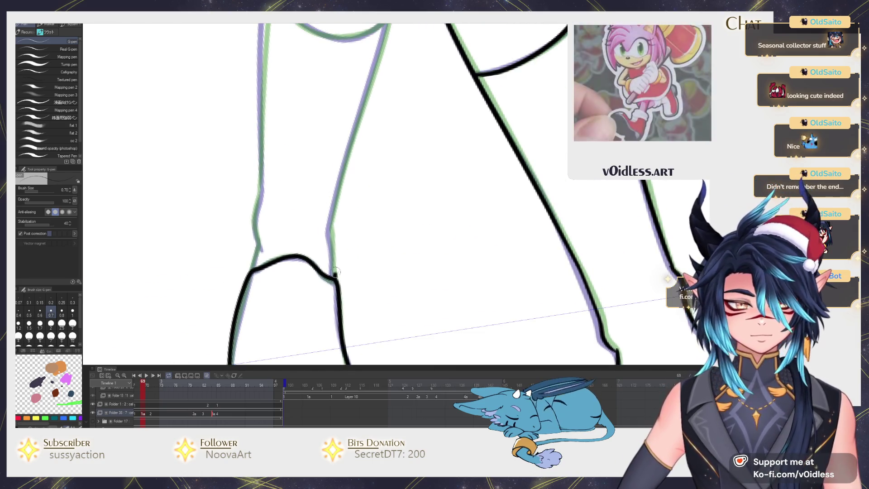
{"action": "left_click_drag", "start_coordinate": [327, 305], "coordinate": [349, 229]}
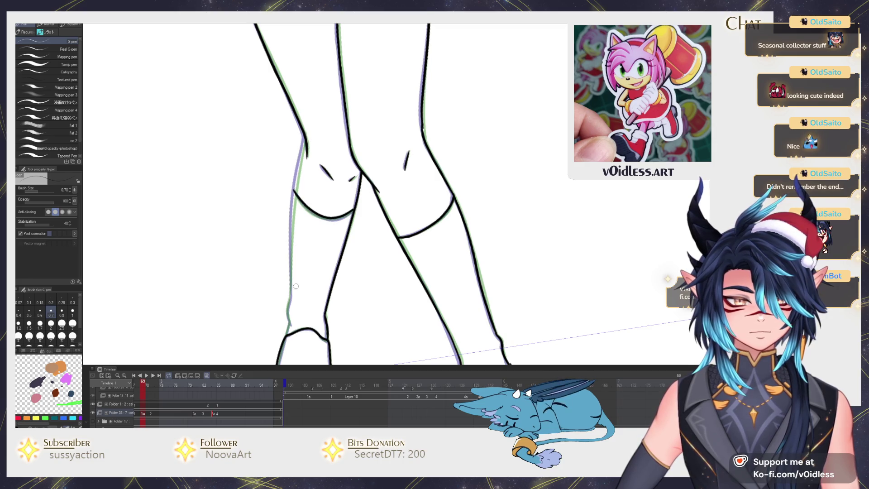
{"action": "left_click_drag", "start_coordinate": [289, 263], "coordinate": [298, 174]}
{"action": "key", "text": "ctrl+z"}
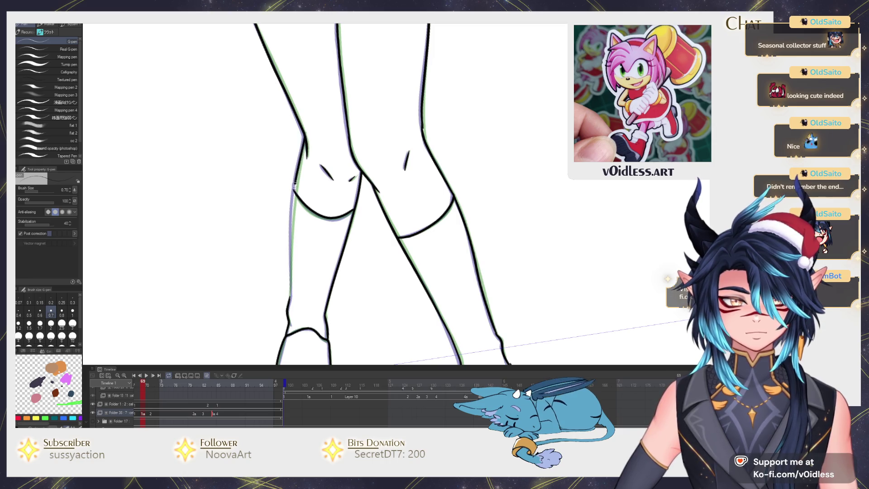
{"action": "left_click_drag", "start_coordinate": [307, 132], "coordinate": [288, 229]}
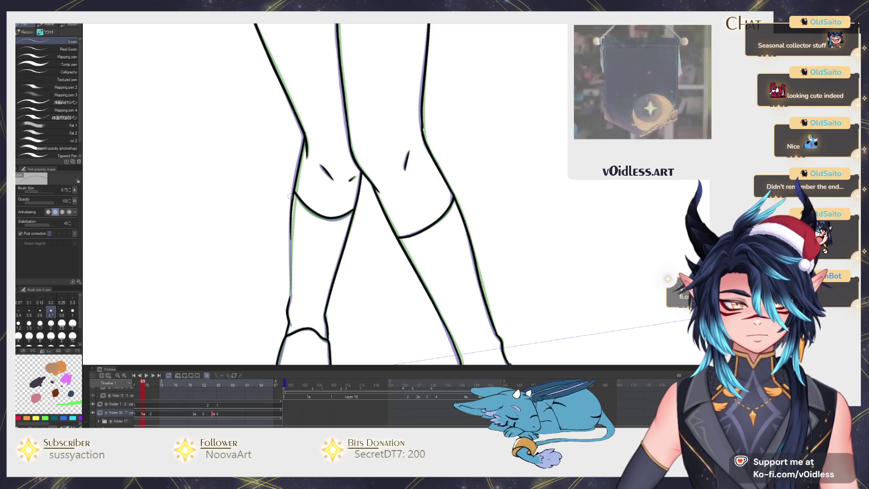
{"action": "scroll", "coordinate": [289, 298], "scroll_direction": "down", "scroll_amount": 6}
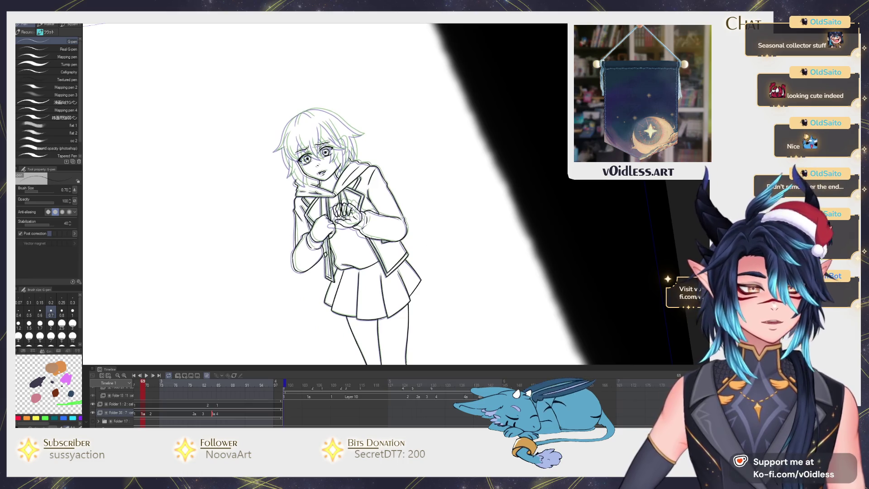
Rotate the canvas view back upright and step back to frame 69
{"action": "key", "text": "asciicircum"}
{"action": "scroll", "coordinate": [382, 244], "scroll_direction": "up", "scroll_amount": 5}
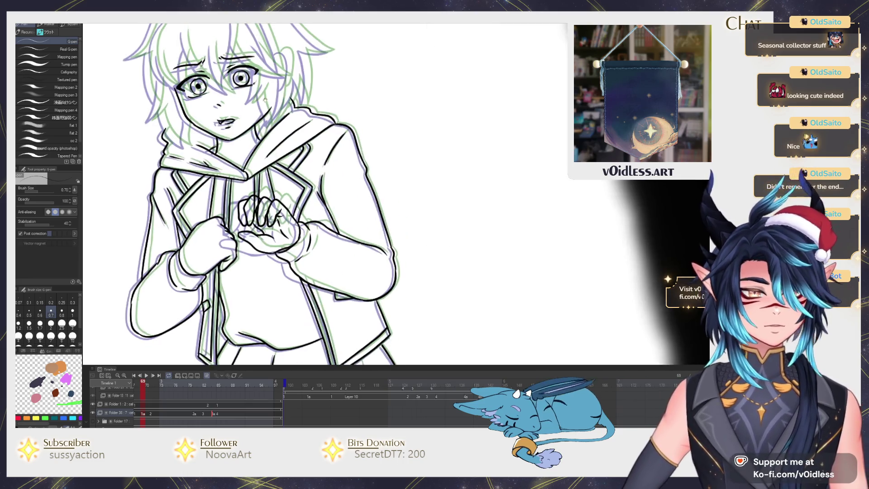
{"action": "key", "text": "Home"}
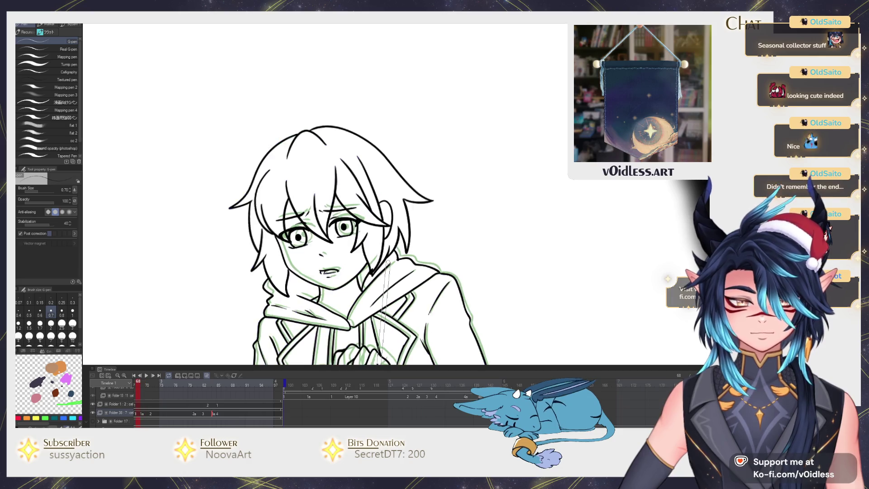
{"action": "key", "text": "Left"}
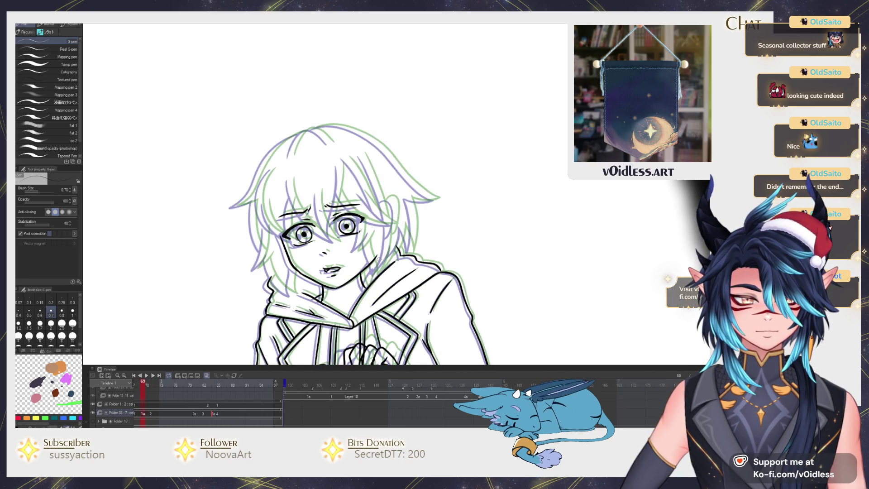
{"action": "scroll", "coordinate": [269, 171], "scroll_direction": "up", "scroll_amount": 4}
Ink the V-shaped fringe strands, the cheek strand, the jaw line and the ear outline
{"action": "mouse_move", "coordinate": [257, 145]}
{"action": "left_mouse_down"}
{"action": "mouse_move", "coordinate": [262, 180]}
{"action": "mouse_move", "coordinate": [355, 301]}
{"action": "mouse_move", "coordinate": [378, 316]}
{"action": "mouse_move", "coordinate": [337, 185]}
{"action": "left_mouse_up"}
{"action": "left_click_drag", "start_coordinate": [378, 313], "coordinate": [389, 105]}
{"action": "mouse_move", "coordinate": [411, 164]}
{"action": "left_mouse_down"}
{"action": "mouse_move", "coordinate": [361, 152]}
{"action": "mouse_move", "coordinate": [448, 254]}
{"action": "mouse_move", "coordinate": [473, 248]}
{"action": "mouse_move", "coordinate": [394, 159]}
{"action": "left_mouse_up"}
{"action": "left_click_drag", "start_coordinate": [446, 225], "coordinate": [368, 71]}
{"action": "mouse_move", "coordinate": [445, 141]}
{"action": "left_mouse_down"}
{"action": "mouse_move", "coordinate": [371, 140]}
{"action": "mouse_move", "coordinate": [361, 66]}
{"action": "left_mouse_up"}
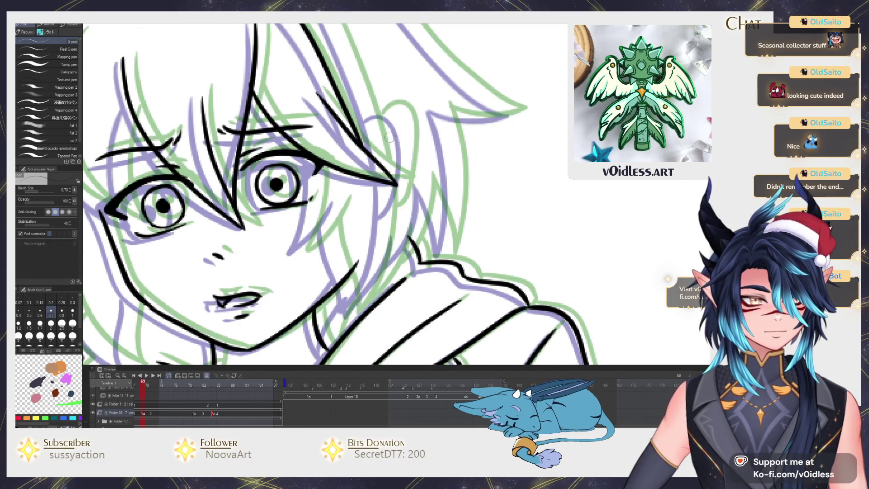
{"action": "mouse_move", "coordinate": [372, 122]}
{"action": "left_mouse_down"}
{"action": "mouse_move", "coordinate": [410, 158]}
{"action": "mouse_move", "coordinate": [384, 210]}
{"action": "mouse_move", "coordinate": [397, 183]}
{"action": "mouse_move", "coordinate": [378, 267]}
{"action": "mouse_move", "coordinate": [345, 307]}
{"action": "mouse_move", "coordinate": [350, 190]}
{"action": "mouse_move", "coordinate": [314, 233]}
{"action": "mouse_move", "coordinate": [330, 145]}
{"action": "left_mouse_up"}
{"action": "left_click_drag", "start_coordinate": [369, 239], "coordinate": [381, 172]}
{"action": "left_click_drag", "start_coordinate": [357, 255], "coordinate": [375, 226]}
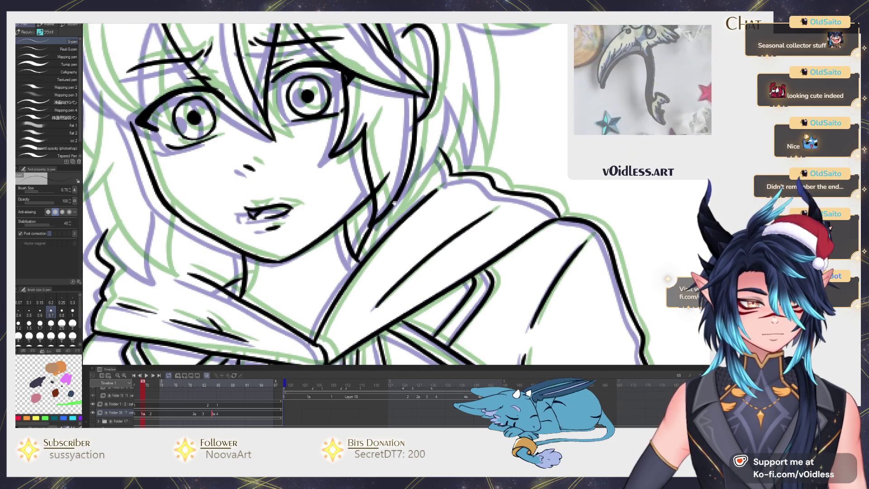
{"action": "mouse_move", "coordinate": [357, 258]}
{"action": "left_mouse_down"}
{"action": "mouse_move", "coordinate": [396, 208]}
{"action": "mouse_move", "coordinate": [405, 141]}
{"action": "left_mouse_up"}
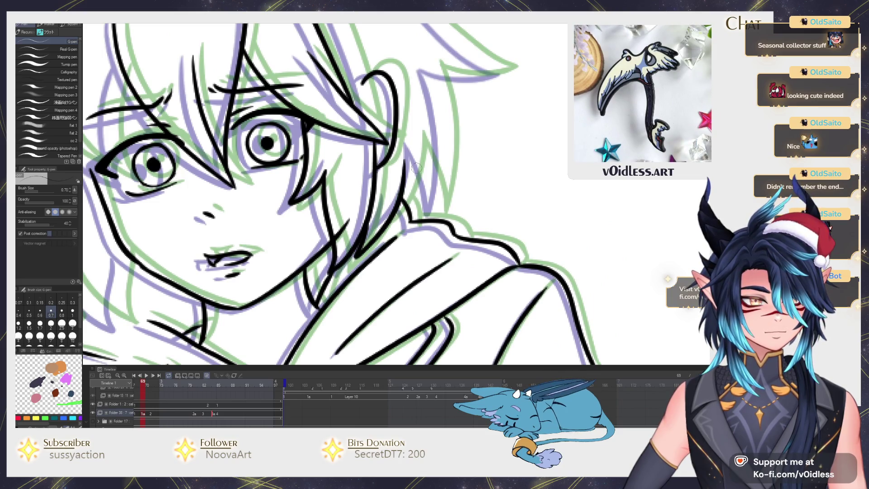
{"action": "mouse_move", "coordinate": [392, 218]}
{"action": "left_mouse_down"}
{"action": "mouse_move", "coordinate": [419, 128]}
{"action": "mouse_move", "coordinate": [431, 172]}
{"action": "left_mouse_up"}
{"action": "left_click_drag", "start_coordinate": [448, 211], "coordinate": [430, 63]}
{"action": "mouse_move", "coordinate": [444, 73]}
{"action": "left_mouse_down"}
{"action": "mouse_move", "coordinate": [407, 168]}
{"action": "mouse_move", "coordinate": [413, 202]}
{"action": "mouse_move", "coordinate": [459, 199]}
{"action": "left_mouse_up"}
Ink the top and upper-left hair outline and several curving strands down to the neck
{"action": "scroll", "coordinate": [364, 103], "scroll_direction": "down", "scroll_amount": 3}
{"action": "mouse_move", "coordinate": [478, 176]}
{"action": "left_mouse_down"}
{"action": "mouse_move", "coordinate": [385, 106]}
{"action": "mouse_move", "coordinate": [299, 109]}
{"action": "mouse_move", "coordinate": [357, 136]}
{"action": "mouse_move", "coordinate": [253, 193]}
{"action": "left_mouse_up"}
{"action": "left_click_drag", "start_coordinate": [357, 150], "coordinate": [383, 143]}
{"action": "key", "text": "ctrl+z"}
{"action": "key", "text": "ctrl+z"}
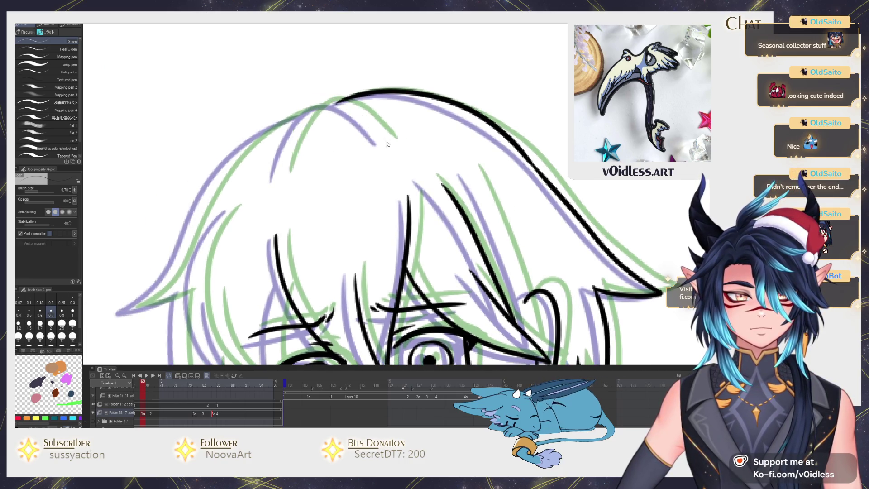
{"action": "mouse_move", "coordinate": [356, 115]}
{"action": "left_mouse_down"}
{"action": "mouse_move", "coordinate": [273, 183]}
{"action": "mouse_move", "coordinate": [286, 169]}
{"action": "left_mouse_up"}
{"action": "mouse_move", "coordinate": [341, 88]}
{"action": "left_mouse_down"}
{"action": "mouse_move", "coordinate": [225, 174]}
{"action": "mouse_move", "coordinate": [130, 299]}
{"action": "mouse_move", "coordinate": [276, 207]}
{"action": "left_mouse_up"}
{"action": "left_click_drag", "start_coordinate": [314, 227], "coordinate": [302, 170]}
{"action": "mouse_move", "coordinate": [297, 74]}
{"action": "left_mouse_down"}
{"action": "mouse_move", "coordinate": [259, 131]}
{"action": "mouse_move", "coordinate": [291, 230]}
{"action": "left_mouse_up"}
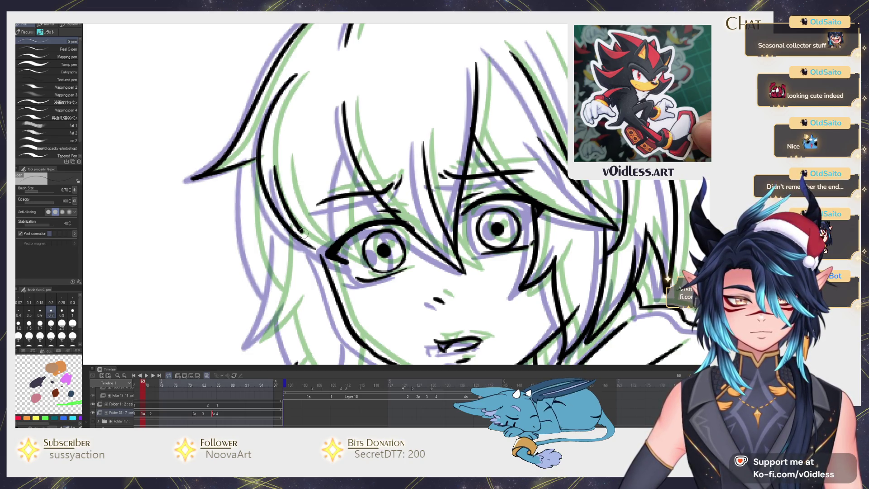
{"action": "left_click_drag", "start_coordinate": [350, 263], "coordinate": [348, 150]}
{"action": "left_click_drag", "start_coordinate": [348, 150], "coordinate": [361, 81]}
{"action": "left_click_drag", "start_coordinate": [261, 93], "coordinate": [281, 221]}
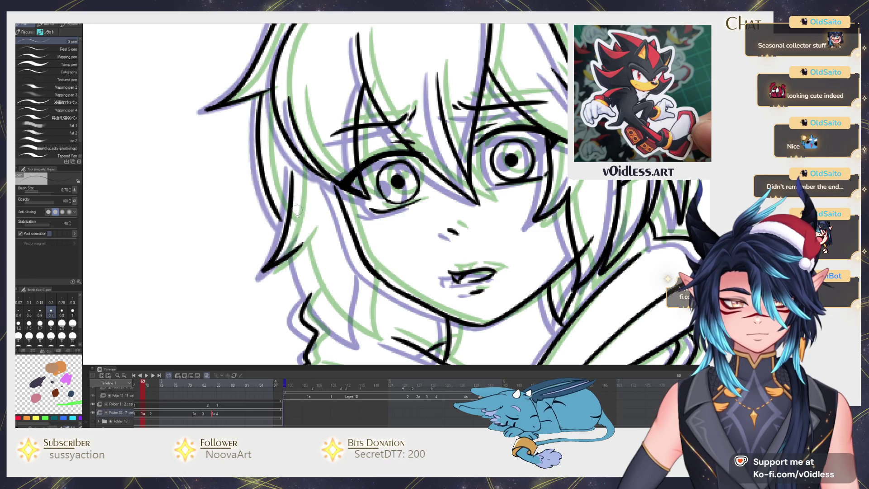
{"action": "scroll", "coordinate": [288, 198], "scroll_direction": "down", "scroll_amount": 2}
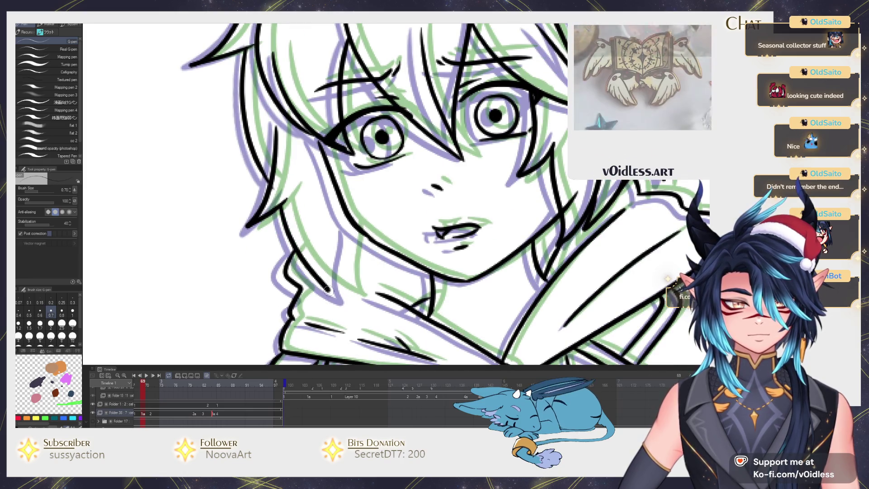
{"action": "left_click_drag", "start_coordinate": [339, 307], "coordinate": [347, 220]}
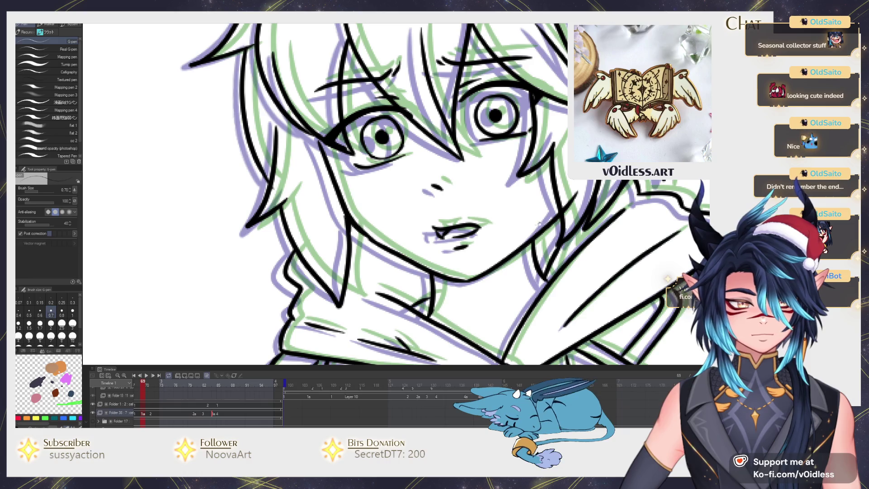
{"action": "scroll", "coordinate": [536, 223], "scroll_direction": "down", "scroll_amount": 4}
Play and stop the animation loop twice to review the motion
{"action": "key", "text": "Return"}
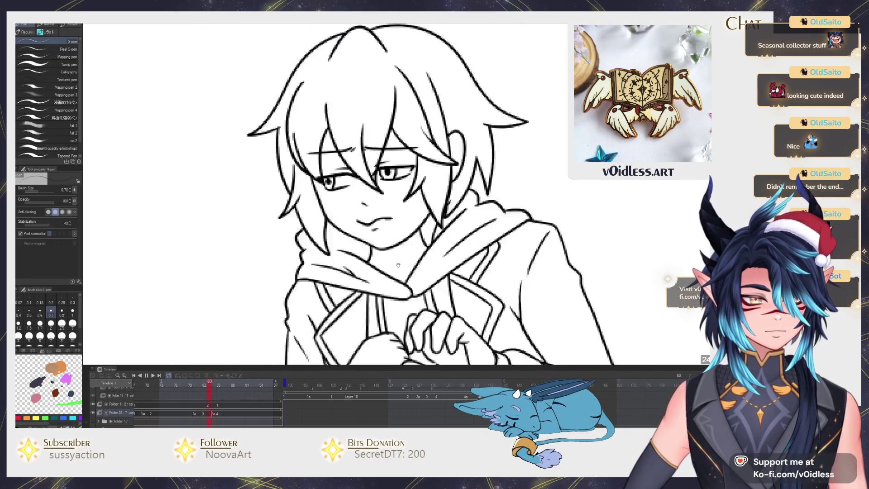
{"action": "key", "text": "Return"}
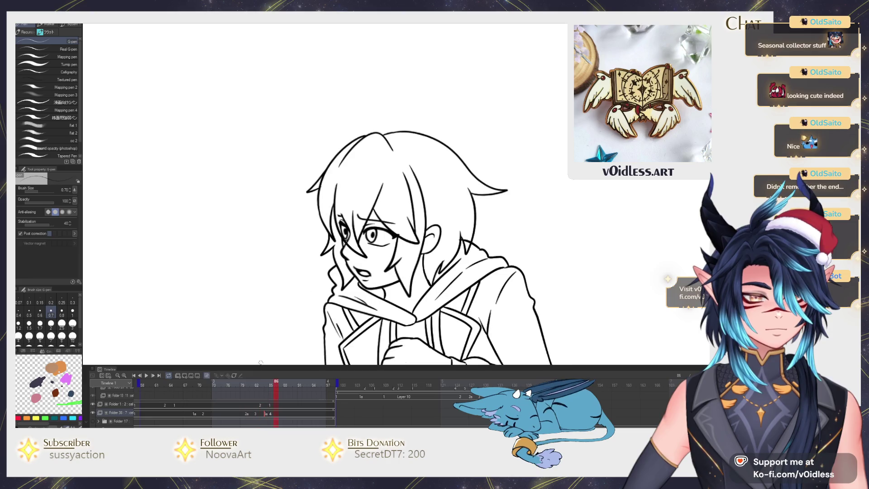
{"action": "key", "text": "Right"}
{"action": "key", "text": "Right"}
{"action": "key", "text": "Right"}
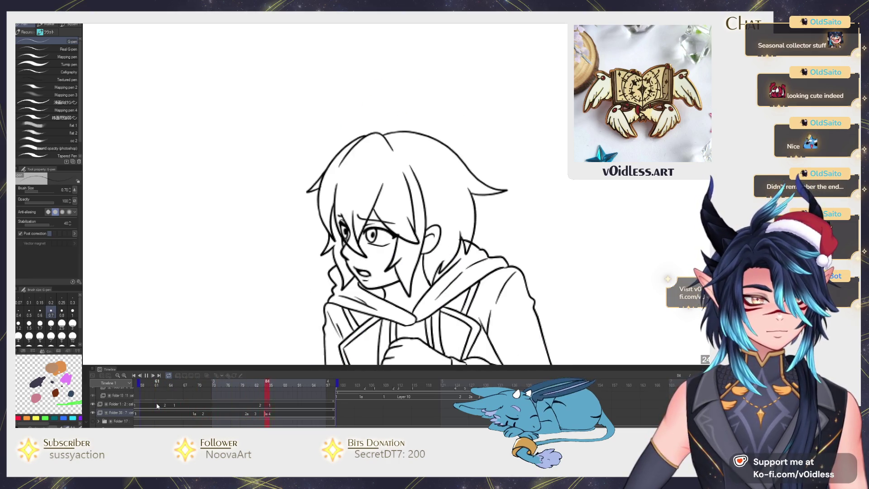
{"action": "key", "text": "Return"}
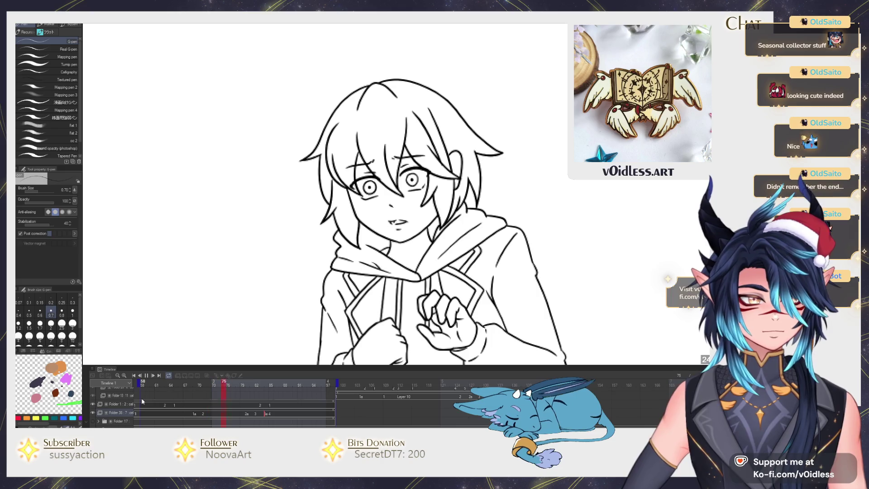
{"action": "key", "text": "Return"}
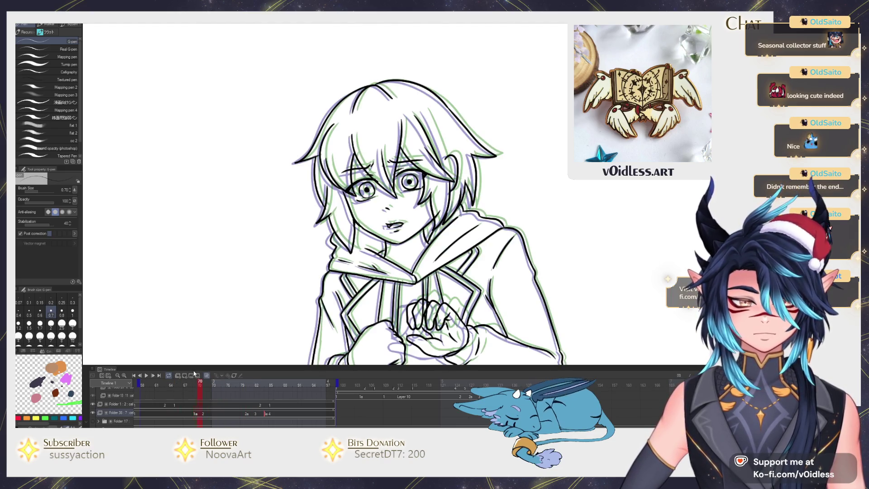
Flip between frames 71 and 73 to compare them, settling on frame 71
{"action": "key", "text": "Right"}
{"action": "key", "text": "Right"}
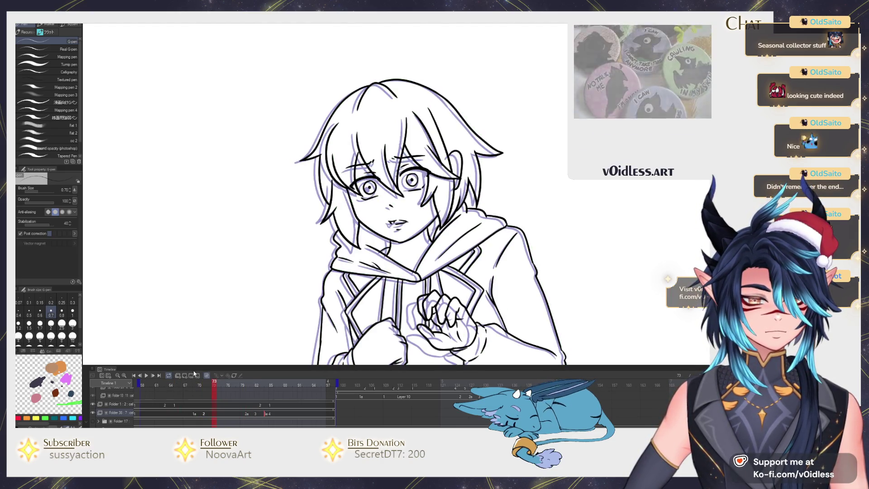
{"action": "key", "text": "Left"}
{"action": "key", "text": "Left"}
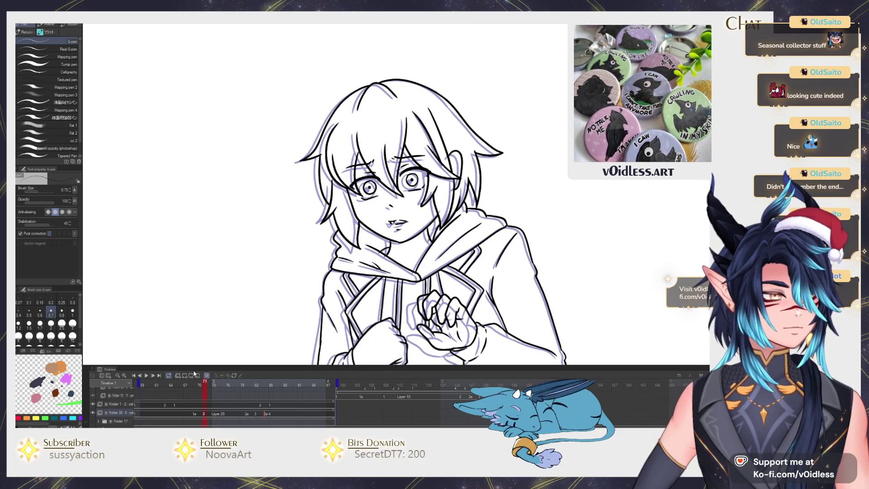
{"action": "key", "text": "Right"}
{"action": "key", "text": "Right"}
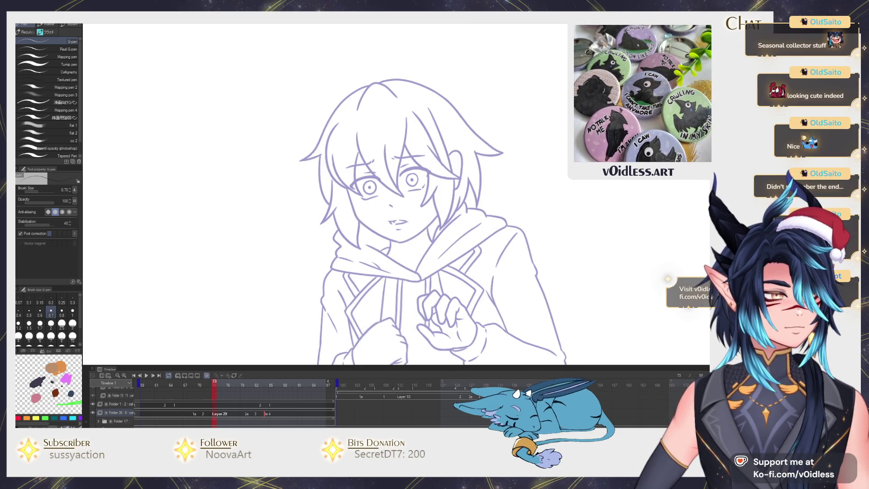
{"action": "key", "text": "Left"}
{"action": "key", "text": "Left"}
{"action": "scroll", "coordinate": [346, 214], "scroll_direction": "up", "scroll_amount": 2}
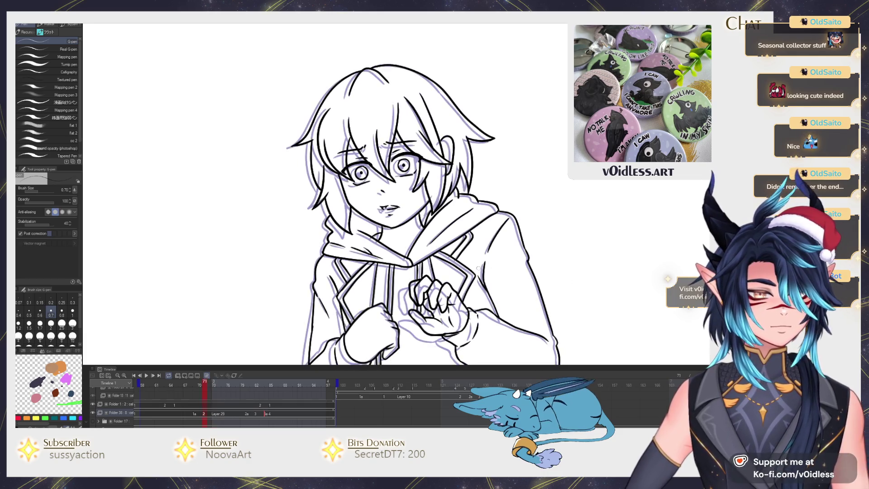
{"action": "key", "text": "e"}
{"action": "scroll", "coordinate": [349, 210], "scroll_direction": "up", "scroll_amount": 3}
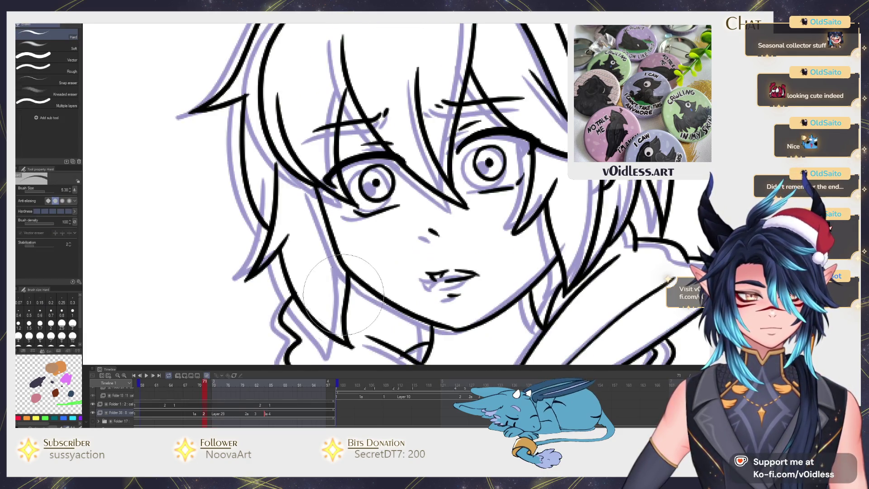
Redraw the left jaw and neck line in black ink, erasing and retracing misplaced strokes
{"action": "mouse_move", "coordinate": [340, 287]}
{"action": "left_mouse_down"}
{"action": "mouse_move", "coordinate": [342, 257]}
{"action": "mouse_move", "coordinate": [312, 272]}
{"action": "mouse_move", "coordinate": [286, 208]}
{"action": "left_mouse_up"}
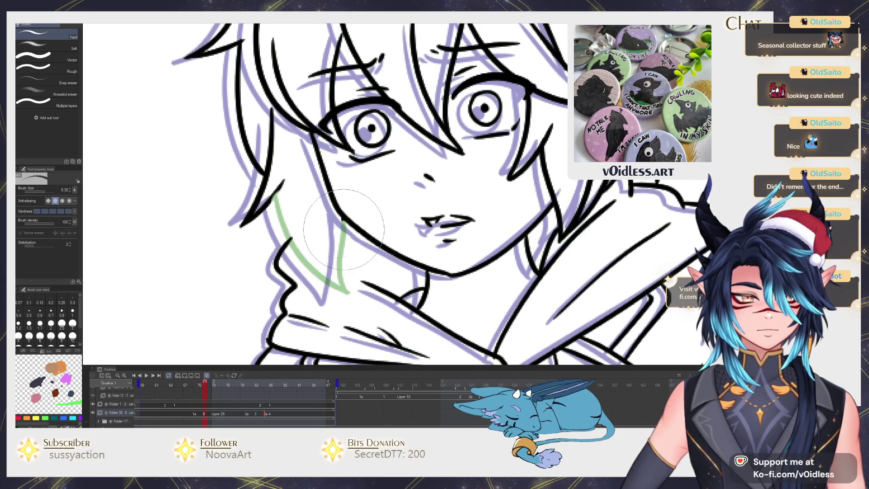
{"action": "key", "text": "p"}
{"action": "mouse_move", "coordinate": [321, 285]}
{"action": "left_mouse_down"}
{"action": "mouse_move", "coordinate": [283, 195]}
{"action": "mouse_move", "coordinate": [295, 231]}
{"action": "mouse_move", "coordinate": [280, 150]}
{"action": "left_mouse_up"}
{"action": "key", "text": "e"}
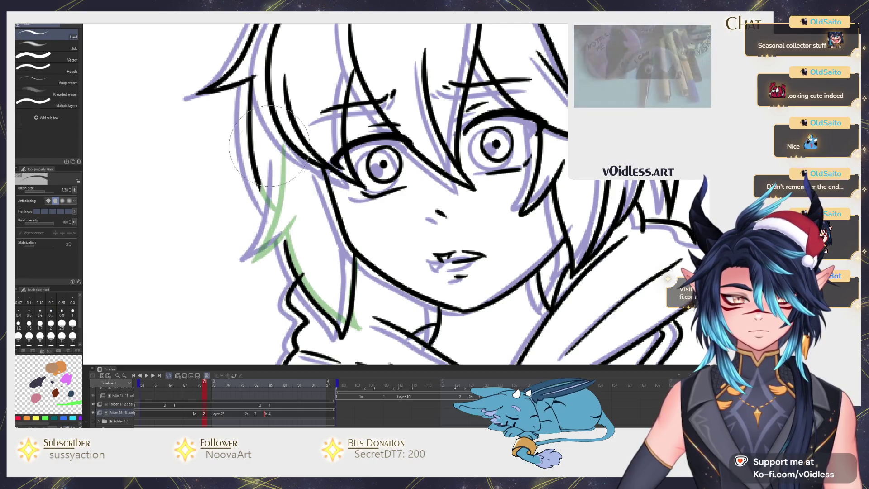
{"action": "key", "text": "p"}
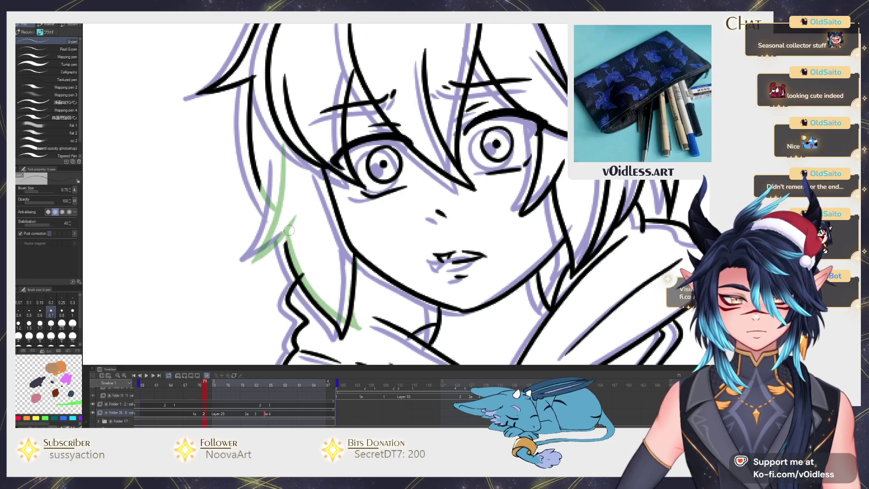
{"action": "mouse_move", "coordinate": [259, 243]}
{"action": "left_mouse_down"}
{"action": "mouse_move", "coordinate": [278, 149]}
{"action": "mouse_move", "coordinate": [287, 212]}
{"action": "left_mouse_up"}
{"action": "key", "text": "e"}
{"action": "left_click_drag", "start_coordinate": [272, 280], "coordinate": [267, 154]}
{"action": "key", "text": "p"}
{"action": "mouse_move", "coordinate": [280, 273]}
{"action": "left_mouse_down"}
{"action": "mouse_move", "coordinate": [259, 199]}
{"action": "mouse_move", "coordinate": [262, 136]}
{"action": "mouse_move", "coordinate": [269, 174]}
{"action": "left_mouse_up"}
{"action": "key", "text": "e"}
{"action": "left_click_drag", "start_coordinate": [235, 253], "coordinate": [353, 67]}
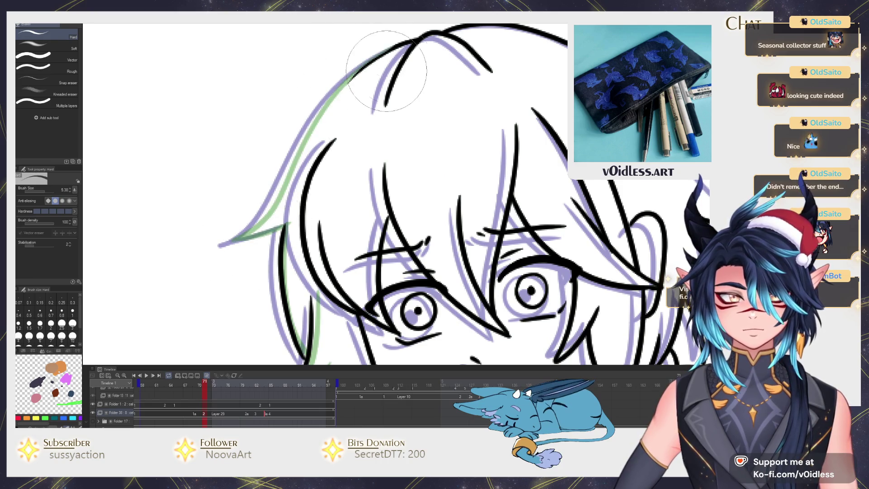
{"action": "key", "text": "p"}
Ink the upper-left hair outline along the guide and compare it against frames 69 and 73
{"action": "mouse_move", "coordinate": [245, 228]}
{"action": "left_mouse_down"}
{"action": "mouse_move", "coordinate": [317, 124]}
{"action": "mouse_move", "coordinate": [434, 36]}
{"action": "left_mouse_up"}
{"action": "left_click_drag", "start_coordinate": [403, 77], "coordinate": [351, 164]}
{"action": "scroll", "coordinate": [369, 236], "scroll_direction": "down", "scroll_amount": 5}
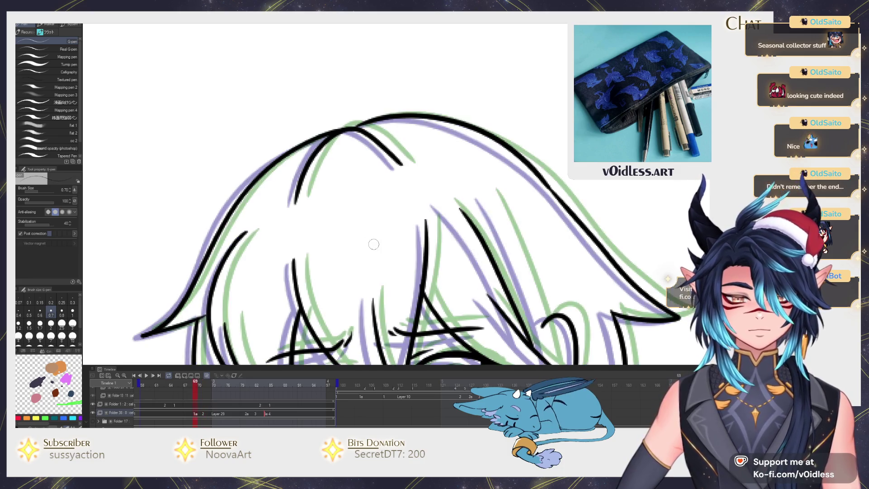
{"action": "key", "text": "Right"}
{"action": "key", "text": "Right"}
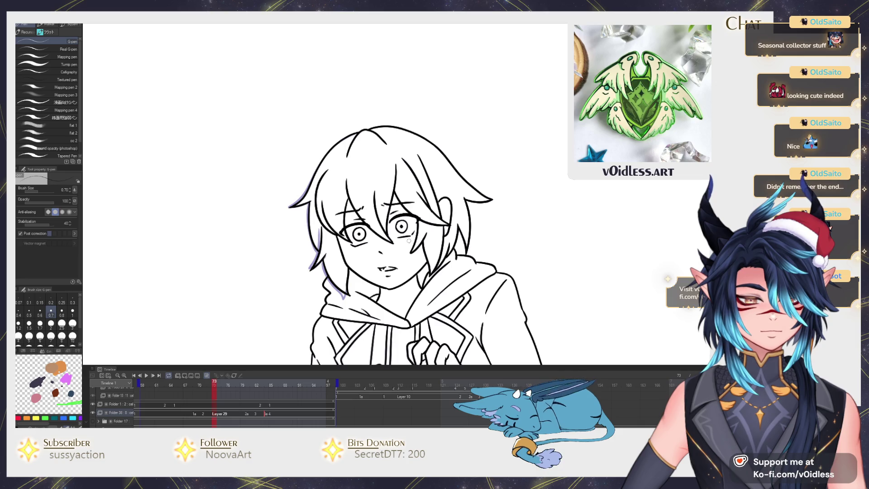
{"action": "key", "text": "Left"}
{"action": "key", "text": "Left"}
{"action": "key", "text": "Right"}
{"action": "key", "text": "Right"}
{"action": "key", "text": "Left"}
{"action": "key", "text": "Left"}
{"action": "scroll", "coordinate": [337, 244], "scroll_direction": "up", "scroll_amount": 5}
Erase the old hair lines across the head and ink the strands left of the eye
{"action": "key", "text": "e"}
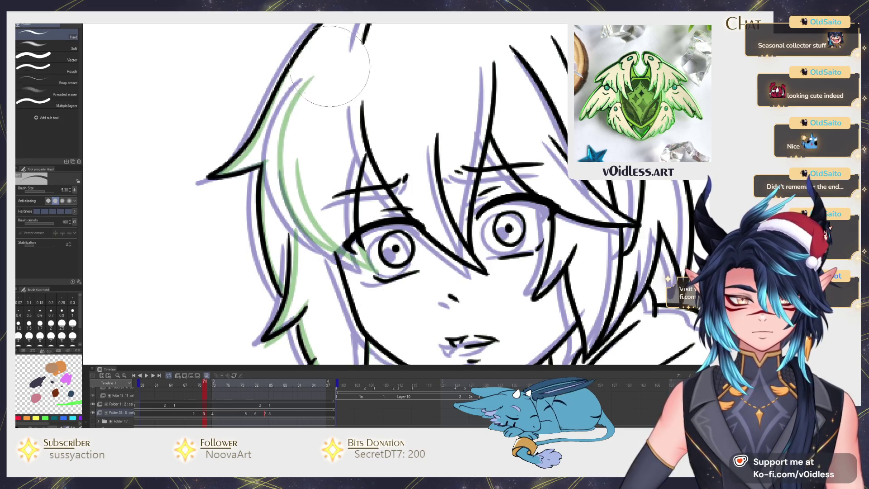
{"action": "scroll", "coordinate": [333, 122], "scroll_direction": "down", "scroll_amount": 5}
{"action": "mouse_move", "coordinate": [316, 125]}
{"action": "left_mouse_down"}
{"action": "mouse_move", "coordinate": [317, 172]}
{"action": "mouse_move", "coordinate": [421, 245]}
{"action": "mouse_move", "coordinate": [432, 188]}
{"action": "mouse_move", "coordinate": [471, 191]}
{"action": "mouse_move", "coordinate": [403, 109]}
{"action": "mouse_move", "coordinate": [472, 146]}
{"action": "left_mouse_up"}
{"action": "key", "text": "p"}
{"action": "scroll", "coordinate": [375, 133], "scroll_direction": "up", "scroll_amount": 5}
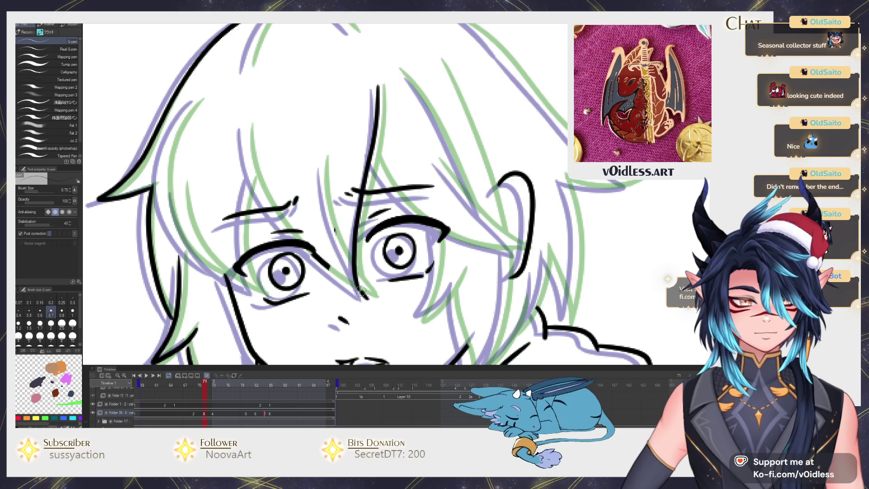
{"action": "left_click_drag", "start_coordinate": [362, 293], "coordinate": [326, 154]}
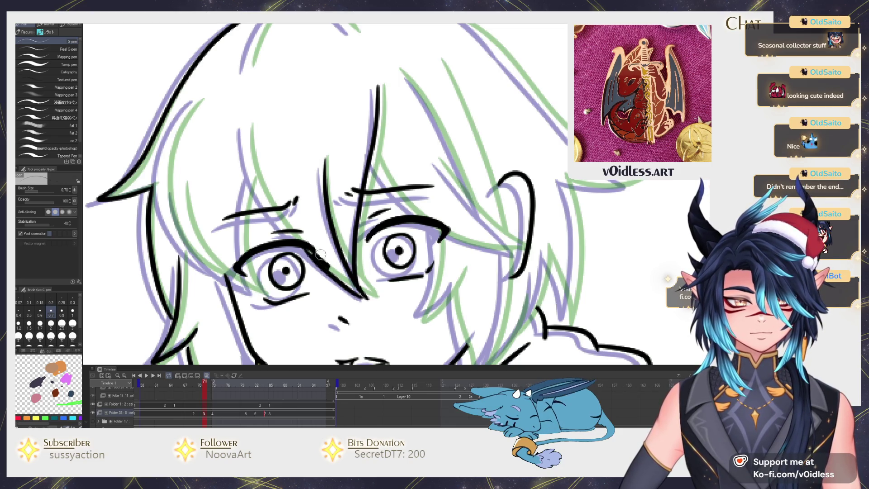
{"action": "left_click_drag", "start_coordinate": [265, 202], "coordinate": [245, 114]}
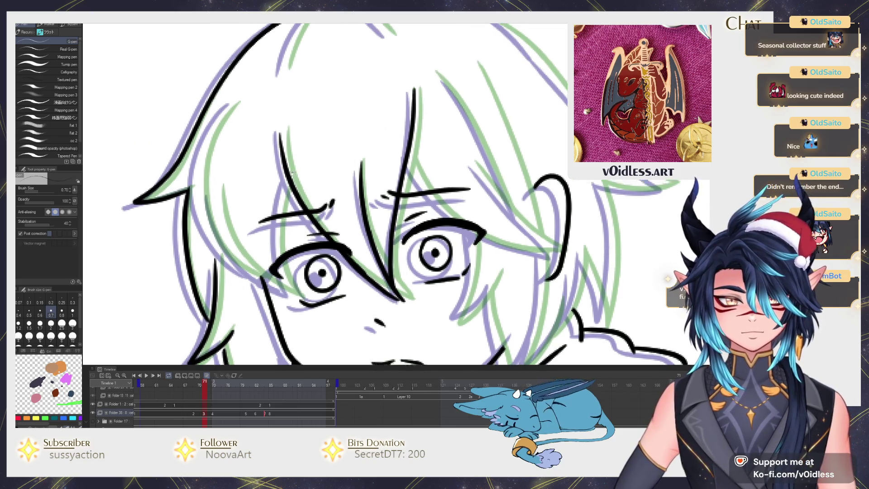
{"action": "left_click_drag", "start_coordinate": [282, 295], "coordinate": [215, 187]}
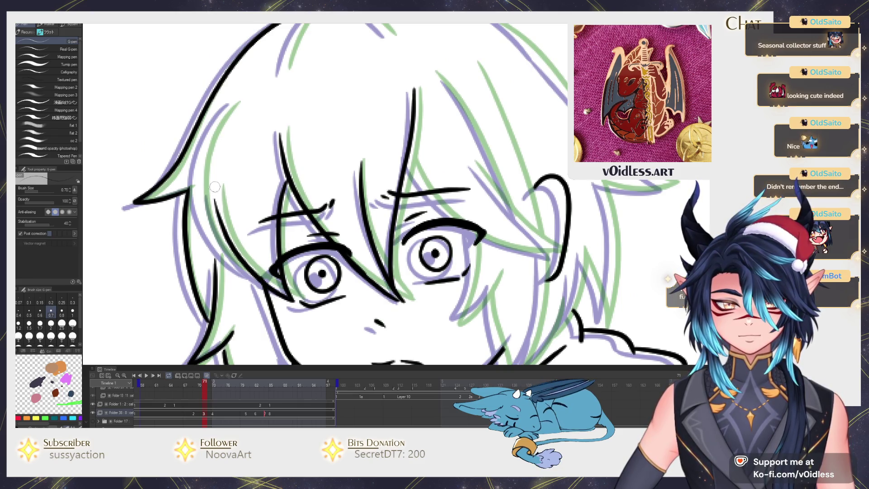
{"action": "mouse_move", "coordinate": [261, 282]}
{"action": "left_mouse_down"}
{"action": "mouse_move", "coordinate": [227, 199]}
{"action": "mouse_move", "coordinate": [244, 92]}
{"action": "left_mouse_up"}
Ink the long fringe lines along the green sketch and the hair edge, with the face upright
{"action": "scroll", "coordinate": [300, 168], "scroll_direction": "up", "scroll_amount": 3}
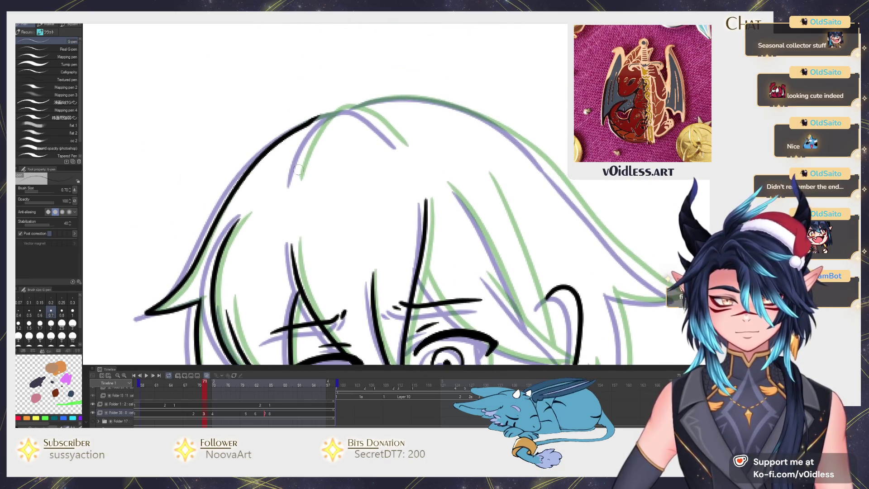
{"action": "left_click_drag", "start_coordinate": [322, 118], "coordinate": [272, 334]}
{"action": "mouse_move", "coordinate": [277, 287]}
{"action": "left_mouse_down"}
{"action": "mouse_move", "coordinate": [375, 161]}
{"action": "mouse_move", "coordinate": [478, 105]}
{"action": "left_mouse_up"}
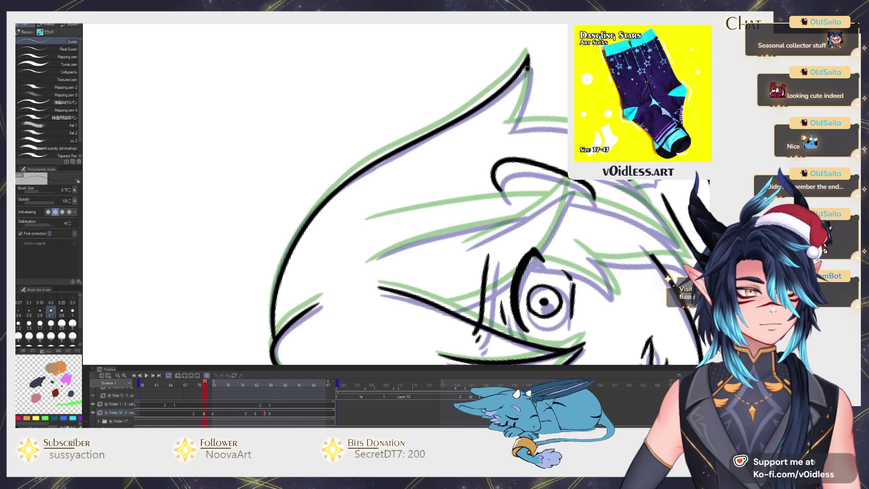
{"action": "mouse_move", "coordinate": [518, 131]}
{"action": "left_mouse_down"}
{"action": "mouse_move", "coordinate": [317, 91]}
{"action": "mouse_move", "coordinate": [280, 41]}
{"action": "left_mouse_up"}
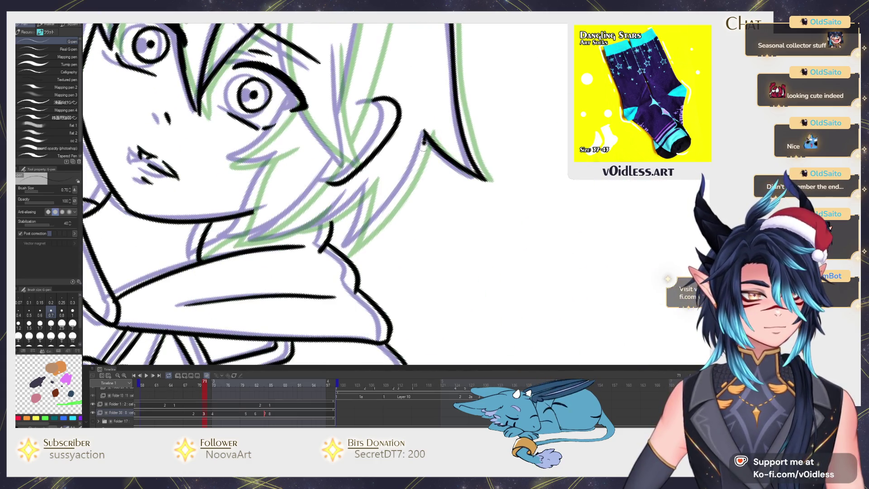
{"action": "left_click_drag", "start_coordinate": [425, 141], "coordinate": [357, 243]}
{"action": "left_click_drag", "start_coordinate": [359, 196], "coordinate": [344, 226]}
{"action": "mouse_move", "coordinate": [252, 306]}
{"action": "left_mouse_down"}
{"action": "mouse_move", "coordinate": [295, 154]}
{"action": "mouse_move", "coordinate": [267, 108]}
{"action": "left_mouse_up"}
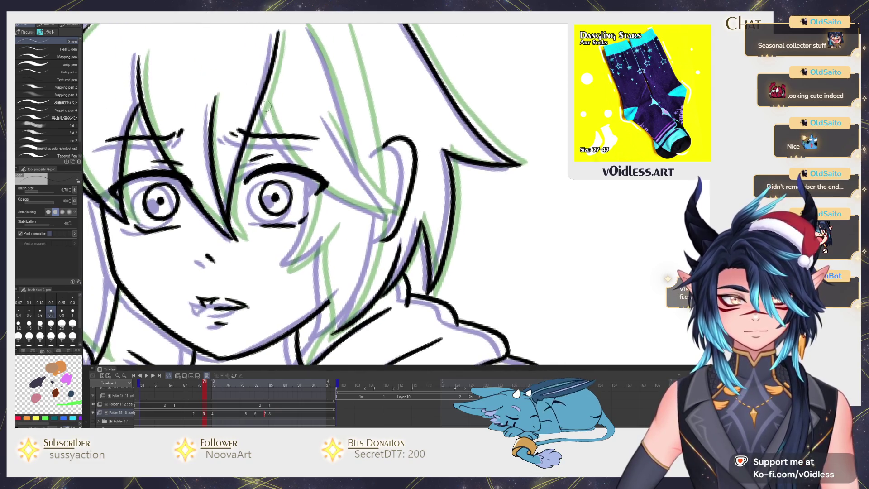
{"action": "left_click_drag", "start_coordinate": [392, 211], "coordinate": [330, 127]}
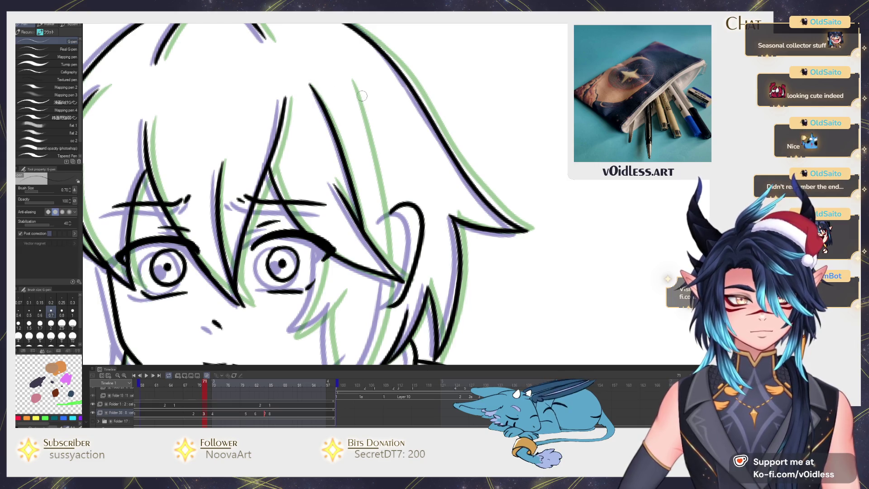
Ink the long right-side hair strand, checking it against frame 69
{"action": "left_click_drag", "start_coordinate": [358, 89], "coordinate": [390, 236]}
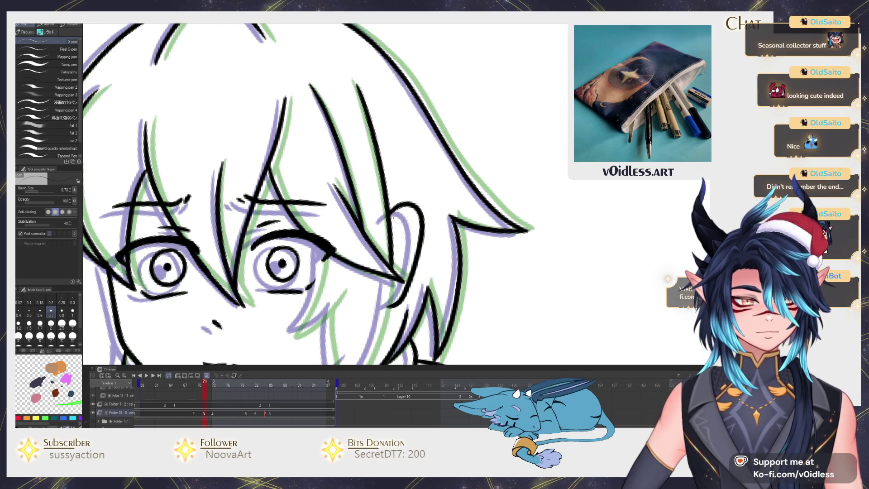
{"action": "key", "text": "Left"}
{"action": "key", "text": "Left"}
{"action": "left_click_drag", "start_coordinate": [357, 120], "coordinate": [382, 251]}
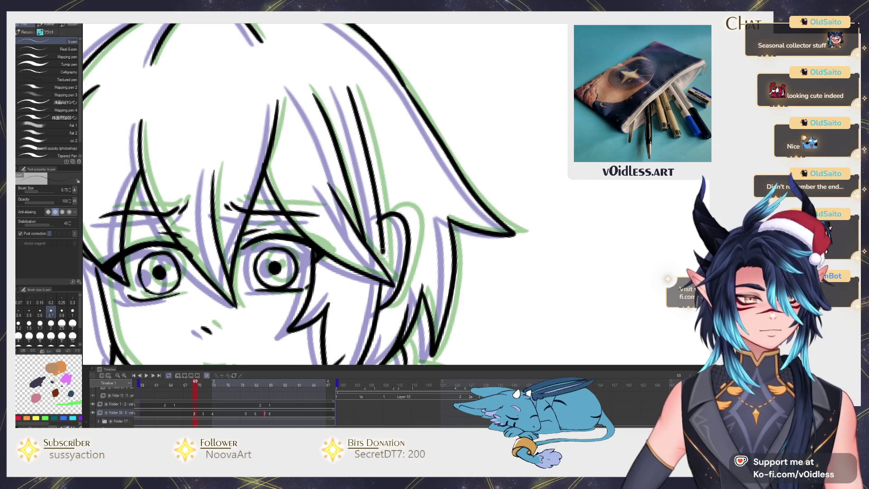
{"action": "key", "text": "Right"}
{"action": "key", "text": "Right"}
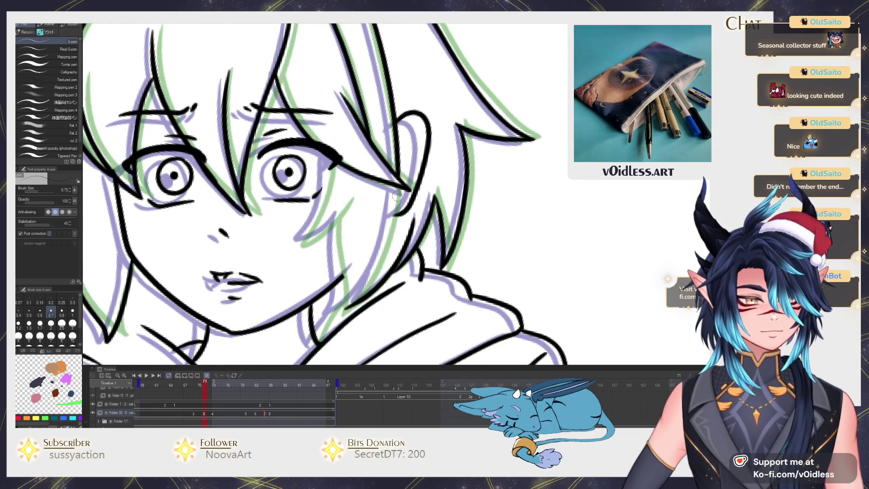
{"action": "left_click_drag", "start_coordinate": [351, 319], "coordinate": [394, 302]}
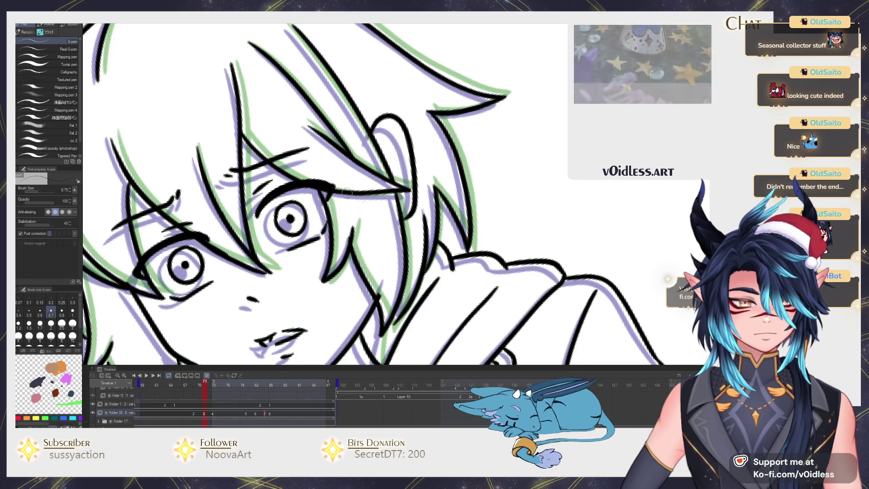
{"action": "scroll", "coordinate": [379, 294], "scroll_direction": "down", "scroll_amount": 5}
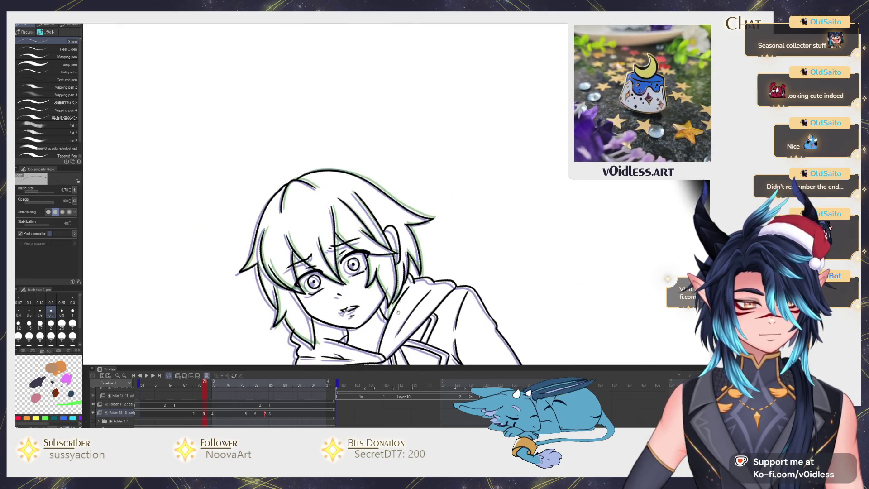
Ink a new line down the left side of the neck
{"action": "scroll", "coordinate": [374, 271], "scroll_direction": "up", "scroll_amount": 5}
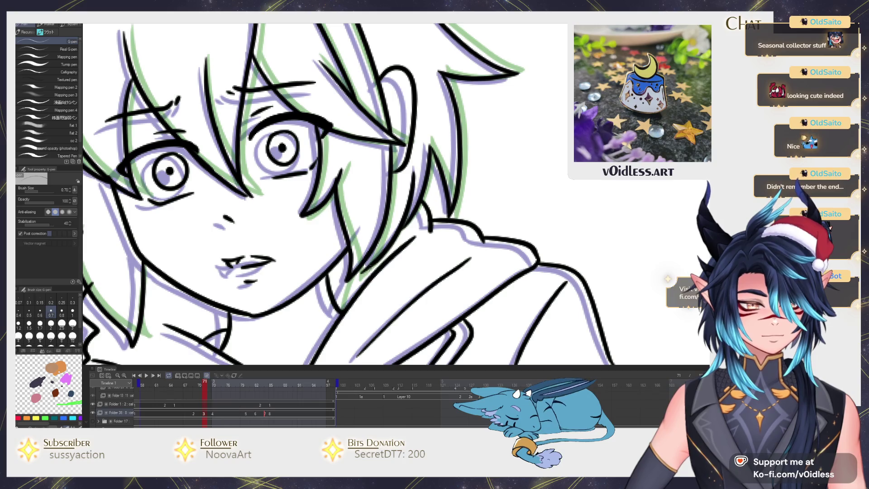
{"action": "scroll", "coordinate": [346, 281], "scroll_direction": "down", "scroll_amount": 4}
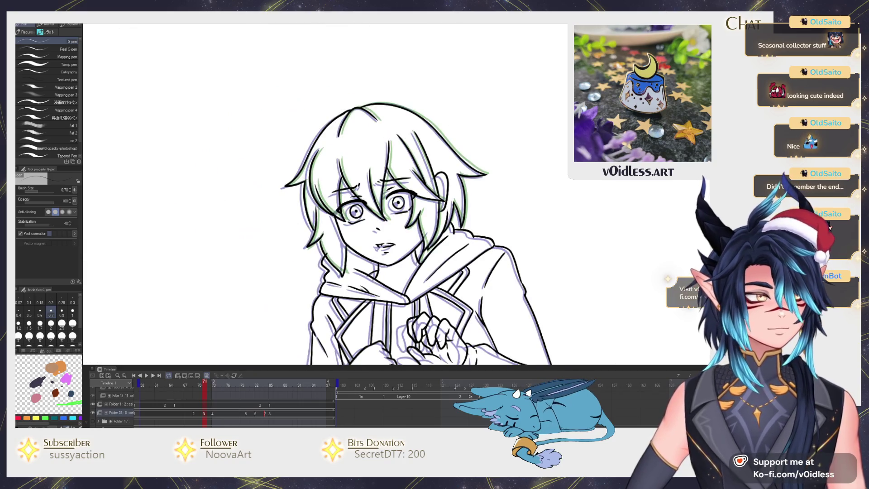
{"action": "key", "text": "e"}
{"action": "scroll", "coordinate": [328, 258], "scroll_direction": "up", "scroll_amount": 4}
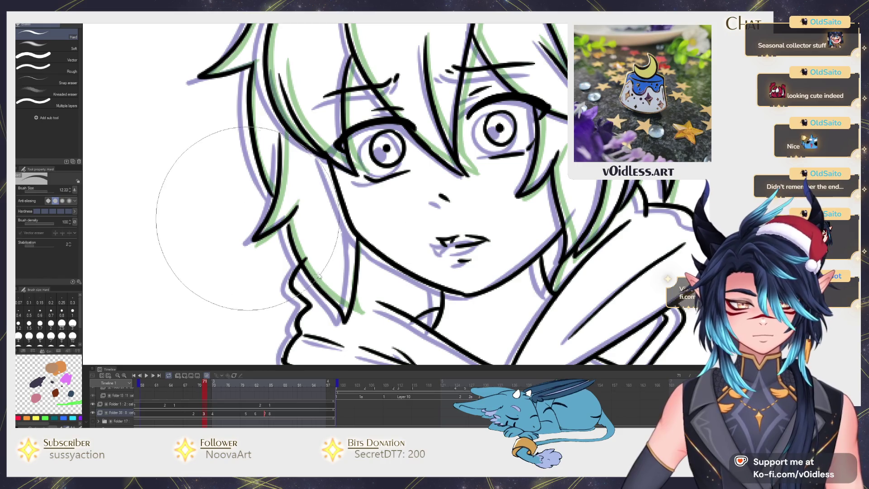
{"action": "scroll", "coordinate": [316, 270], "scroll_direction": "down", "scroll_amount": 3}
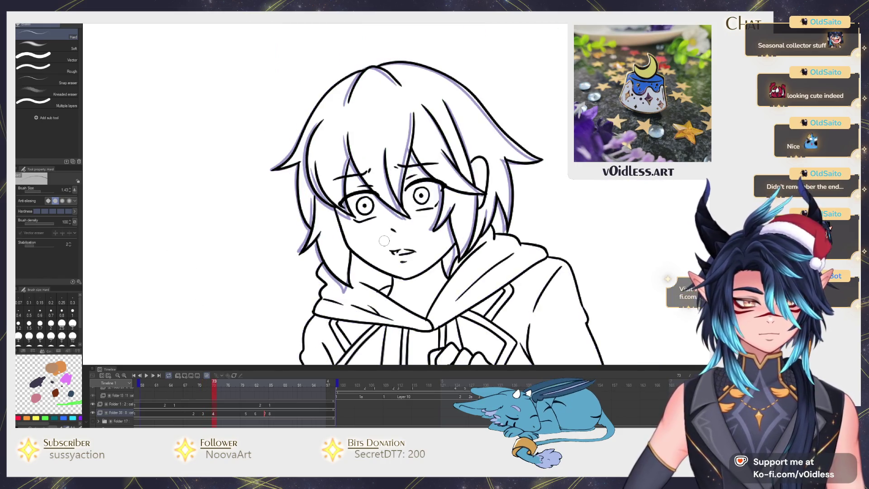
{"action": "scroll", "coordinate": [348, 274], "scroll_direction": "up", "scroll_amount": 5}
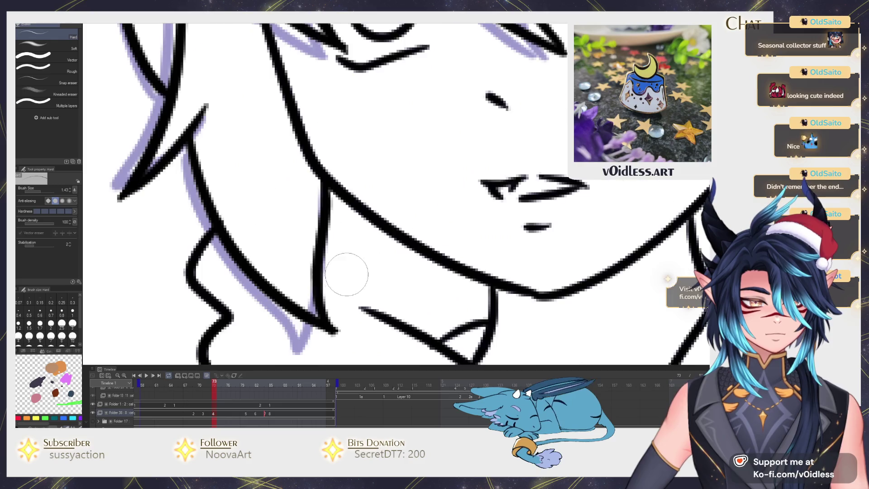
{"action": "key", "text": "p"}
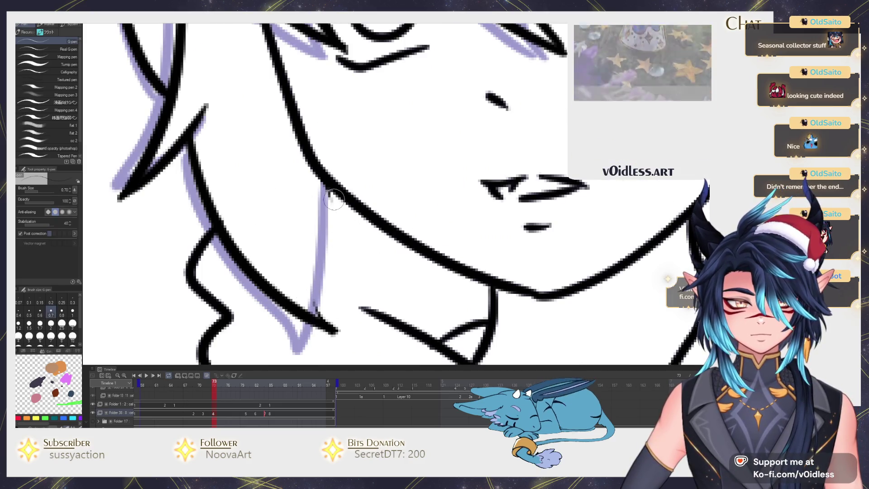
{"action": "left_click_drag", "start_coordinate": [329, 189], "coordinate": [335, 328]}
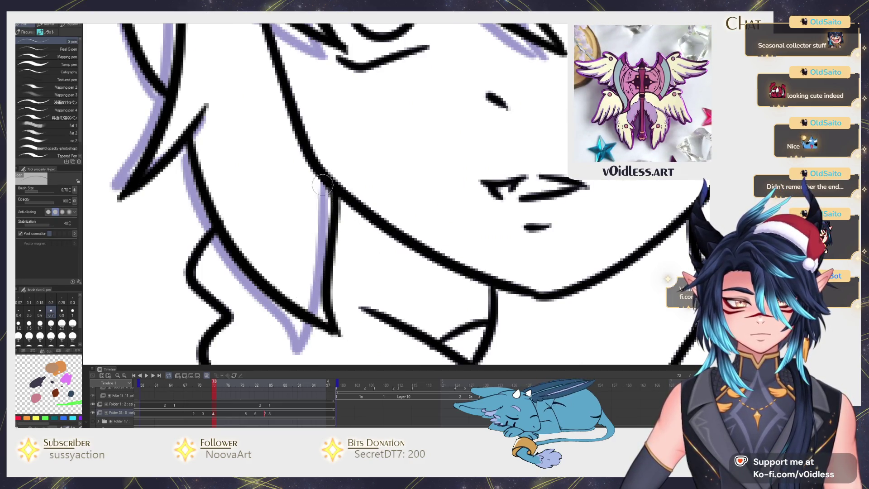
{"action": "scroll", "coordinate": [326, 266], "scroll_direction": "down", "scroll_amount": 5}
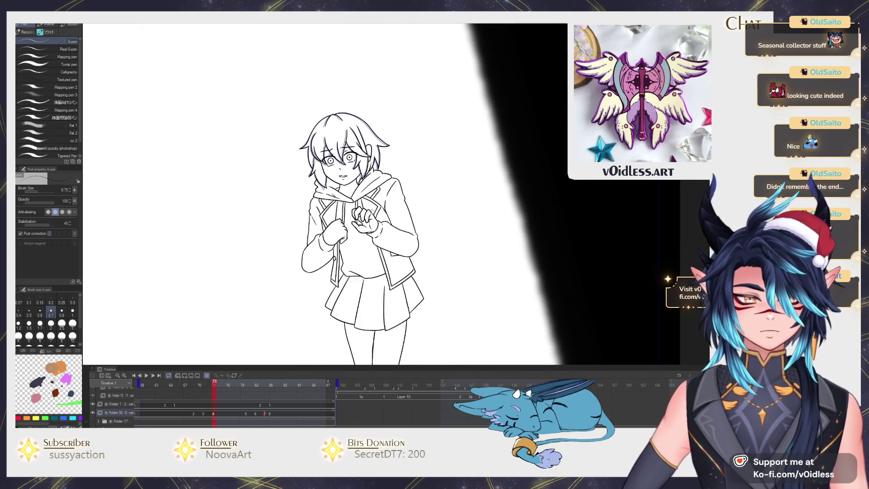
Play the animation, stop it, and return to frame 69
{"action": "key", "text": "space"}
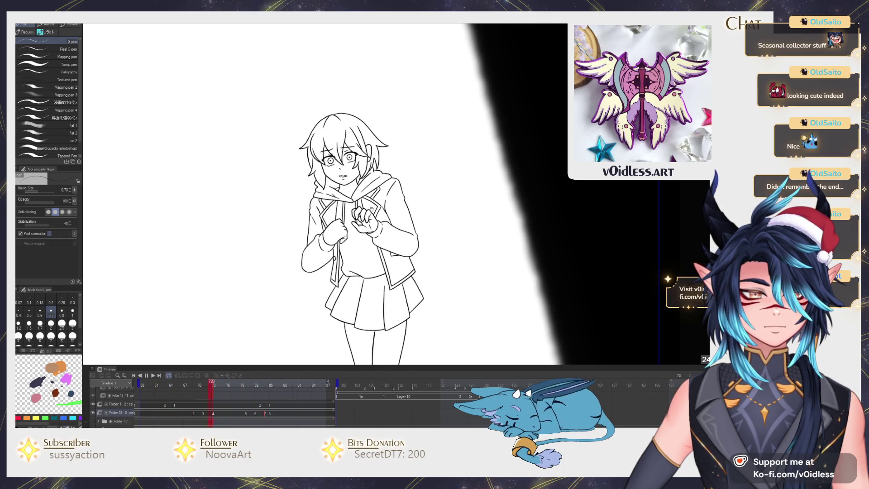
{"action": "key", "text": "space"}
{"action": "key", "text": "Left"}
{"action": "key", "text": "Left"}
{"action": "key", "text": "Left"}
{"action": "scroll", "coordinate": [394, 299], "scroll_direction": "up", "scroll_amount": 3}
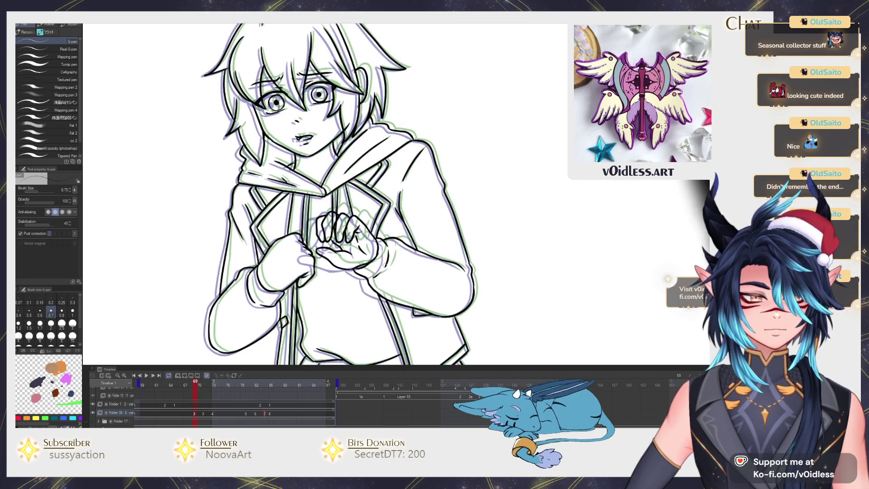
On frame 71, erase the old jacket edge lines and ink a new left jacket edge
{"action": "key", "text": "Right"}
{"action": "key", "text": "Right"}
{"action": "left_click_drag", "start_coordinate": [394, 299], "coordinate": [391, 250]}
{"action": "key", "text": "e"}
{"action": "scroll", "coordinate": [391, 250], "scroll_direction": "up", "scroll_amount": 2}
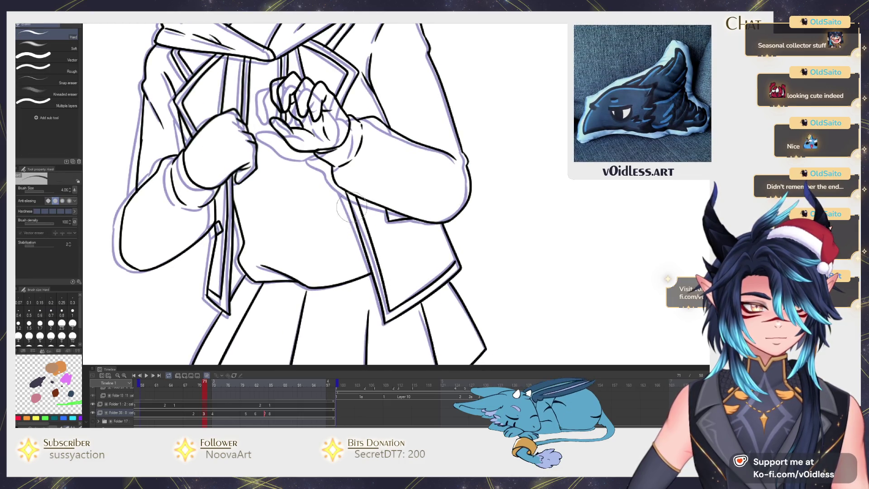
{"action": "left_click_drag", "start_coordinate": [372, 256], "coordinate": [380, 289]}
{"action": "left_click_drag", "start_coordinate": [442, 275], "coordinate": [459, 262]}
{"action": "scroll", "coordinate": [412, 294], "scroll_direction": "up", "scroll_amount": 2}
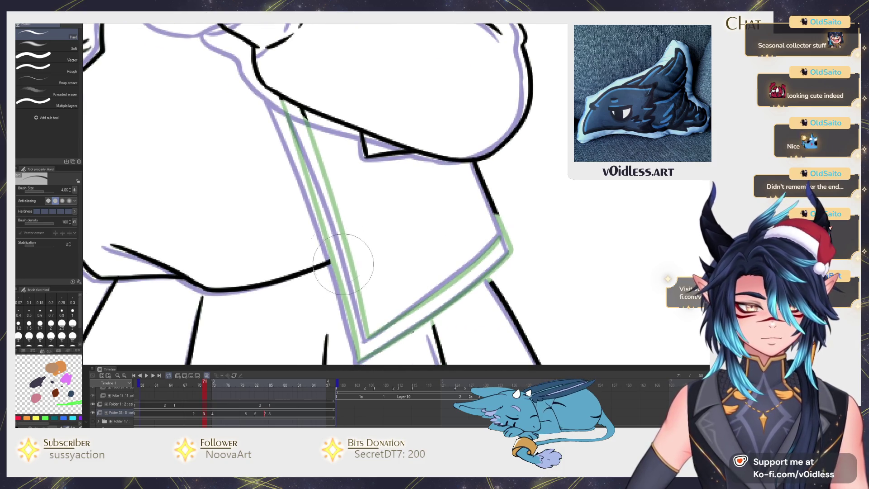
{"action": "key", "text": "p"}
{"action": "left_click_drag", "start_coordinate": [277, 92], "coordinate": [359, 355]}
{"action": "mouse_move", "coordinate": [358, 355]}
{"action": "left_mouse_down"}
{"action": "mouse_move", "coordinate": [360, 317]}
{"action": "mouse_move", "coordinate": [508, 205]}
{"action": "mouse_move", "coordinate": [361, 297]}
{"action": "mouse_move", "coordinate": [340, 184]}
{"action": "mouse_move", "coordinate": [299, 72]}
{"action": "mouse_move", "coordinate": [370, 206]}
{"action": "left_mouse_up"}
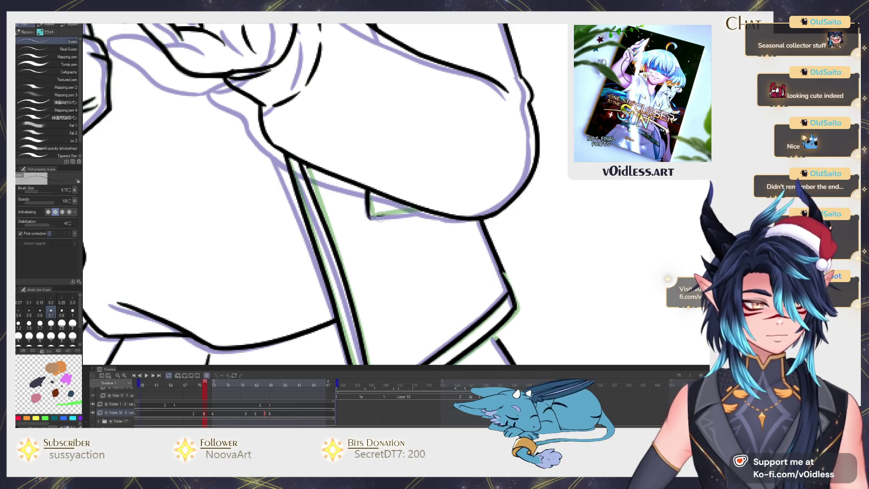
Erase stray lines on the jacket stripe and re-ink the stripe with its small tab outline
{"action": "scroll", "coordinate": [427, 209], "scroll_direction": "down", "scroll_amount": 5}
{"action": "scroll", "coordinate": [334, 279], "scroll_direction": "up", "scroll_amount": 5}
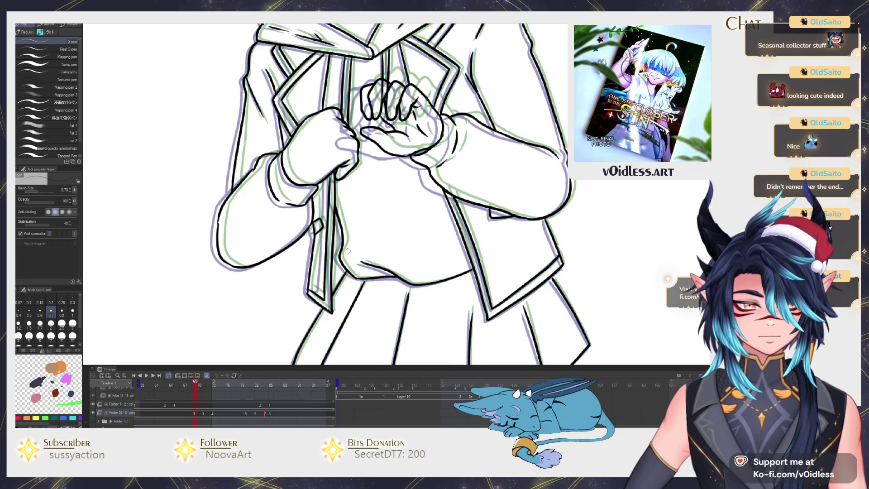
{"action": "key", "text": "e"}
{"action": "scroll", "coordinate": [334, 279], "scroll_direction": "up", "scroll_amount": 3}
{"action": "mouse_move", "coordinate": [308, 294]}
{"action": "left_mouse_down"}
{"action": "mouse_move", "coordinate": [325, 317]}
{"action": "mouse_move", "coordinate": [340, 272]}
{"action": "mouse_move", "coordinate": [342, 173]}
{"action": "mouse_move", "coordinate": [315, 188]}
{"action": "left_mouse_up"}
{"action": "left_click_drag", "start_coordinate": [304, 245], "coordinate": [298, 294]}
{"action": "key", "text": "p"}
{"action": "mouse_move", "coordinate": [344, 185]}
{"action": "left_mouse_down"}
{"action": "mouse_move", "coordinate": [340, 152]}
{"action": "mouse_move", "coordinate": [337, 218]}
{"action": "left_mouse_up"}
{"action": "key", "text": "p"}
{"action": "left_click_drag", "start_coordinate": [337, 254], "coordinate": [337, 219]}
{"action": "mouse_move", "coordinate": [337, 210]}
{"action": "left_mouse_down"}
{"action": "mouse_move", "coordinate": [330, 334]}
{"action": "mouse_move", "coordinate": [294, 304]}
{"action": "mouse_move", "coordinate": [287, 245]}
{"action": "mouse_move", "coordinate": [312, 155]}
{"action": "mouse_move", "coordinate": [302, 167]}
{"action": "left_mouse_up"}
{"action": "left_click_drag", "start_coordinate": [307, 181], "coordinate": [305, 193]}
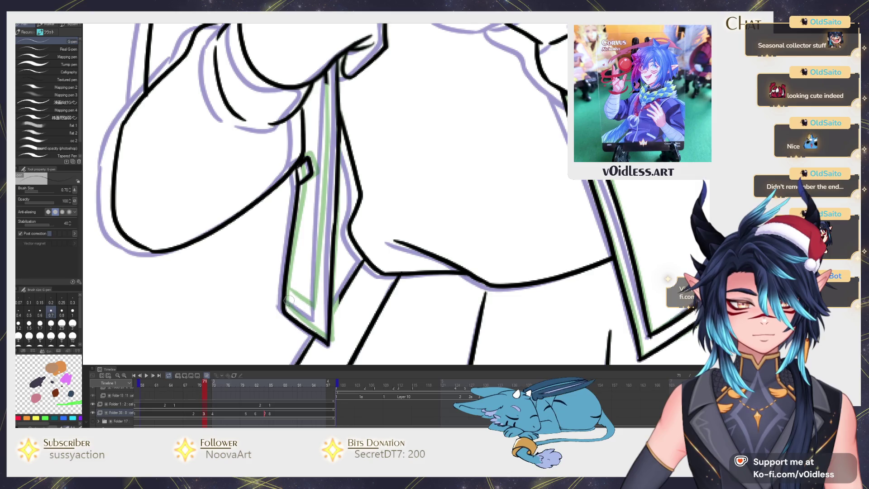
{"action": "left_click_drag", "start_coordinate": [292, 298], "coordinate": [316, 317]}
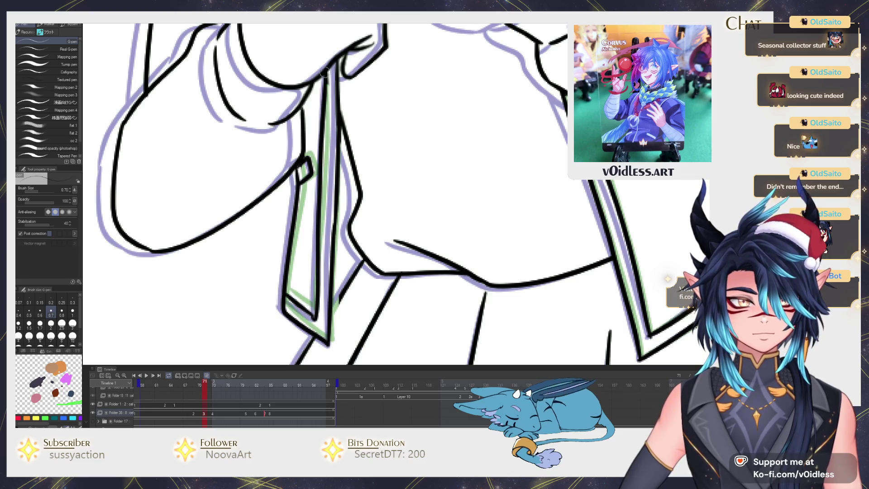
Frame the jacket and skirt, then play and stop the animation to review the fixes
{"action": "key", "text": "ctrl+minus"}
{"action": "key", "text": "ctrl+minus"}
{"action": "key", "text": "ctrl+minus"}
{"action": "key", "text": "ctrl+plus"}
{"action": "key", "text": "ctrl+plus"}
{"action": "key", "text": "ctrl+plus"}
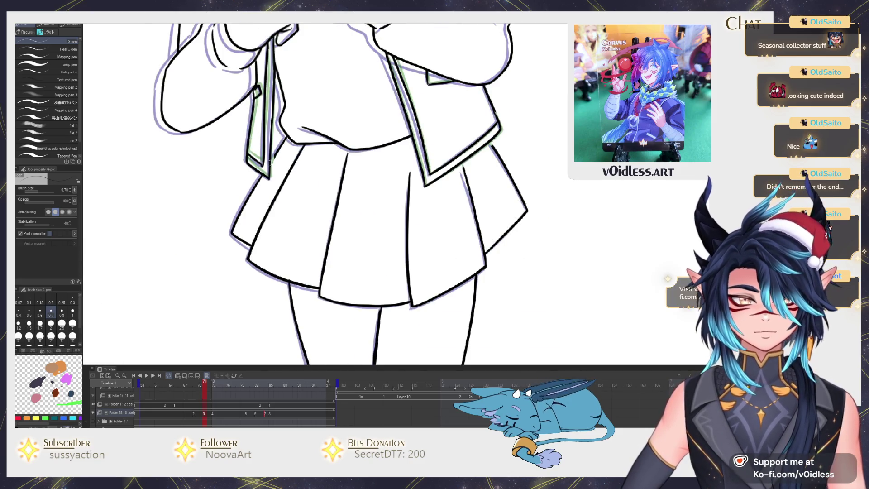
{"action": "key", "text": "space"}
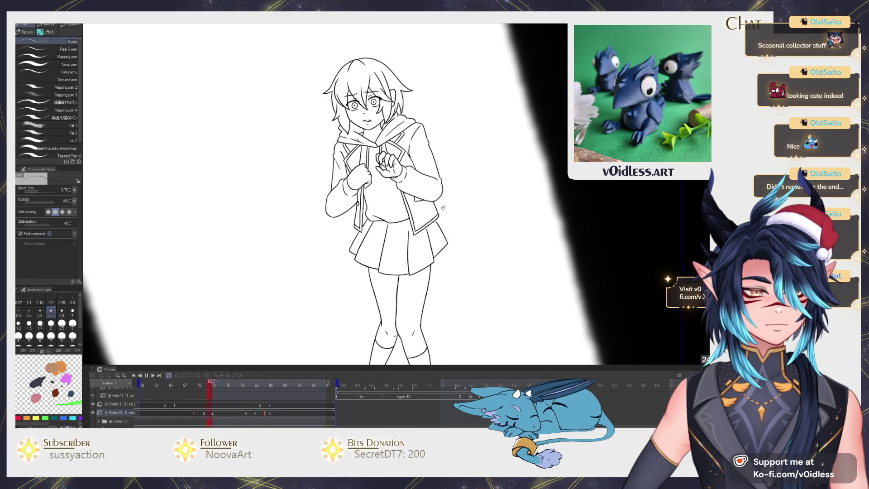
{"action": "key", "text": "space"}
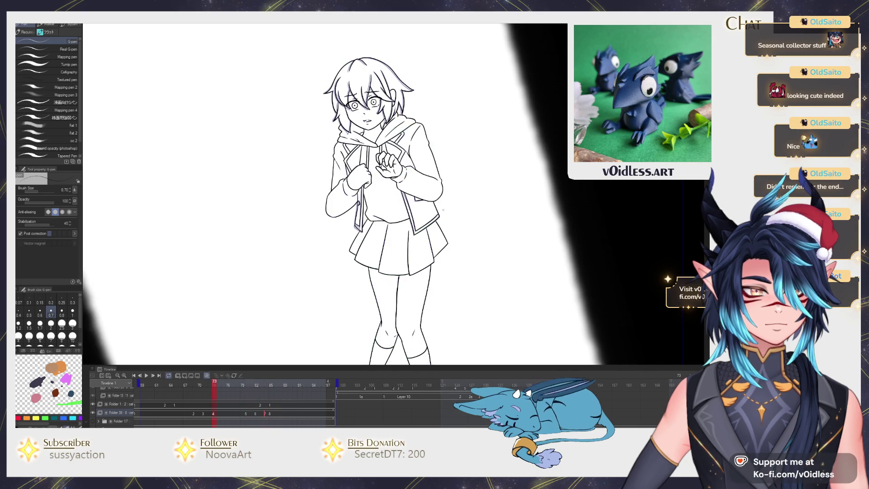
Replay the animation, stop on frame 80, and zoom in on the face sketch
{"action": "left_click_drag", "start_coordinate": [387, 201], "coordinate": [388, 208]}
{"action": "scroll", "coordinate": [369, 303], "scroll_direction": "up", "scroll_amount": 5}
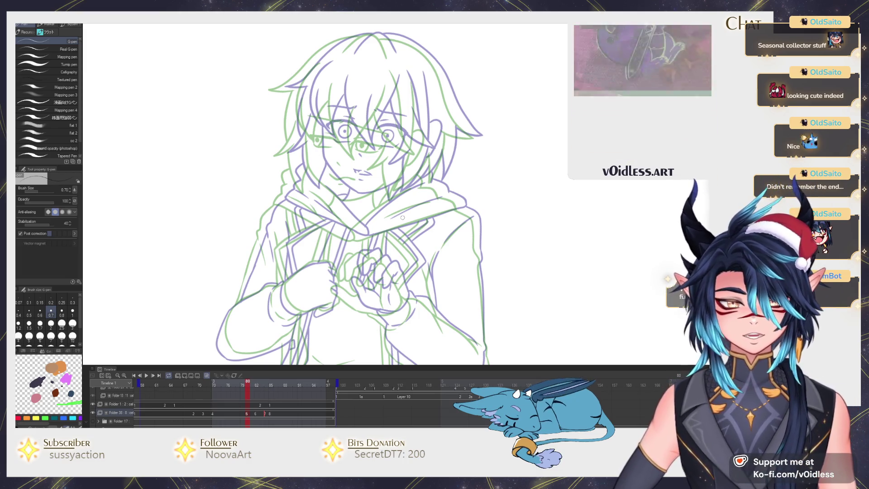
{"action": "scroll", "coordinate": [361, 156], "scroll_direction": "up", "scroll_amount": 3}
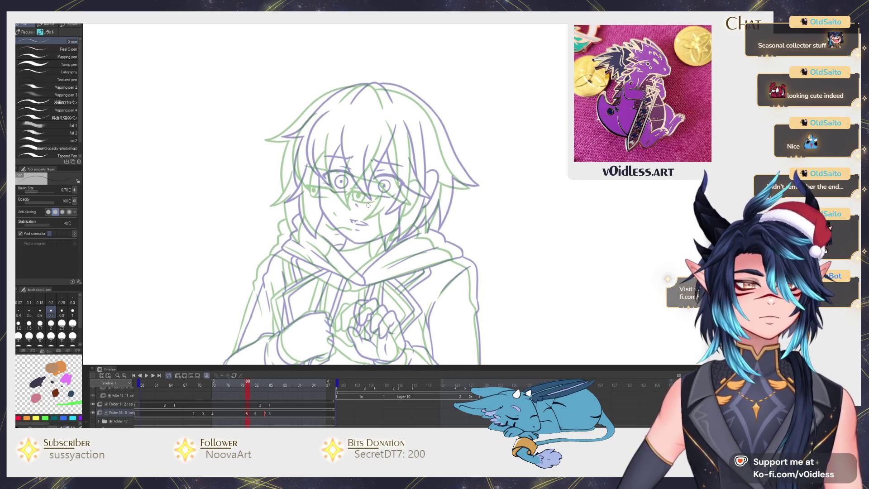
{"action": "key", "text": "Return"}
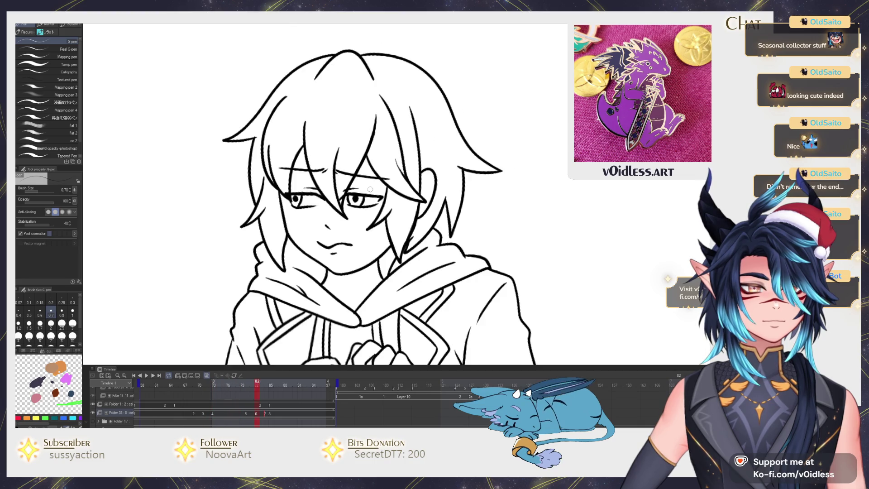
{"action": "key", "text": "Return"}
{"action": "scroll", "coordinate": [369, 185], "scroll_direction": "up", "scroll_amount": 3}
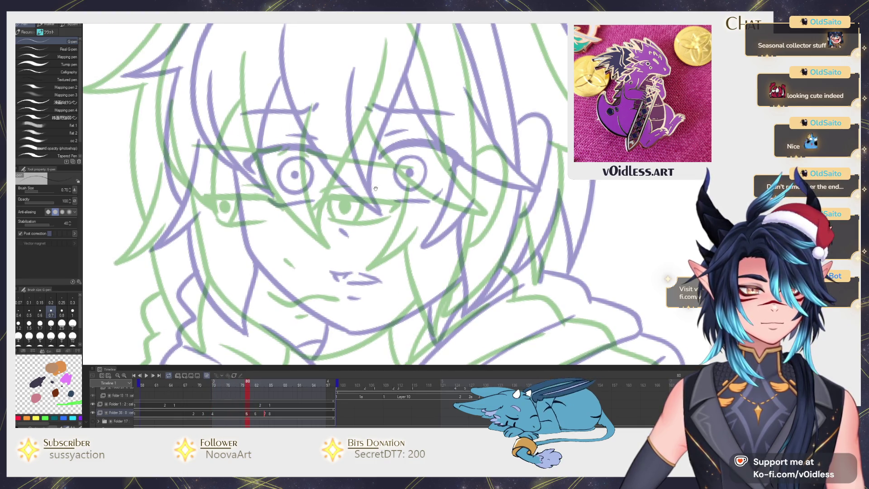
Ink the right eyebrow, the left face side, the jaw line and a stroke under the mouth
{"action": "mouse_move", "coordinate": [356, 154]}
{"action": "left_mouse_down"}
{"action": "mouse_move", "coordinate": [421, 159]}
{"action": "mouse_move", "coordinate": [349, 156]}
{"action": "left_mouse_up"}
{"action": "mouse_move", "coordinate": [237, 175]}
{"action": "left_mouse_down"}
{"action": "mouse_move", "coordinate": [267, 285]}
{"action": "mouse_move", "coordinate": [250, 254]}
{"action": "mouse_move", "coordinate": [332, 317]}
{"action": "left_mouse_up"}
{"action": "left_click_drag", "start_coordinate": [360, 262], "coordinate": [362, 244]}
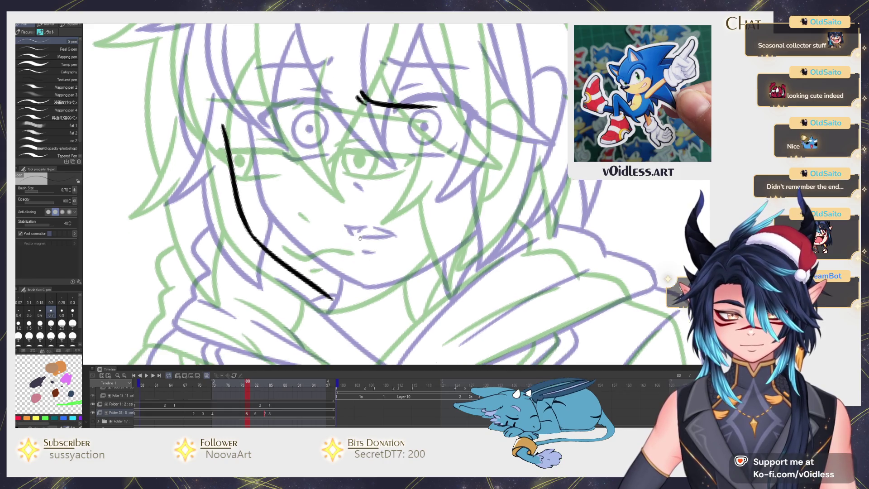
{"action": "mouse_move", "coordinate": [331, 298]}
{"action": "left_mouse_down"}
{"action": "mouse_move", "coordinate": [437, 262]}
{"action": "mouse_move", "coordinate": [470, 224]}
{"action": "left_mouse_up"}
{"action": "left_click_drag", "start_coordinate": [337, 261], "coordinate": [340, 268]}
{"action": "mouse_move", "coordinate": [338, 240]}
{"action": "left_mouse_down"}
{"action": "mouse_move", "coordinate": [346, 266]}
{"action": "mouse_move", "coordinate": [355, 254]}
{"action": "left_mouse_up"}
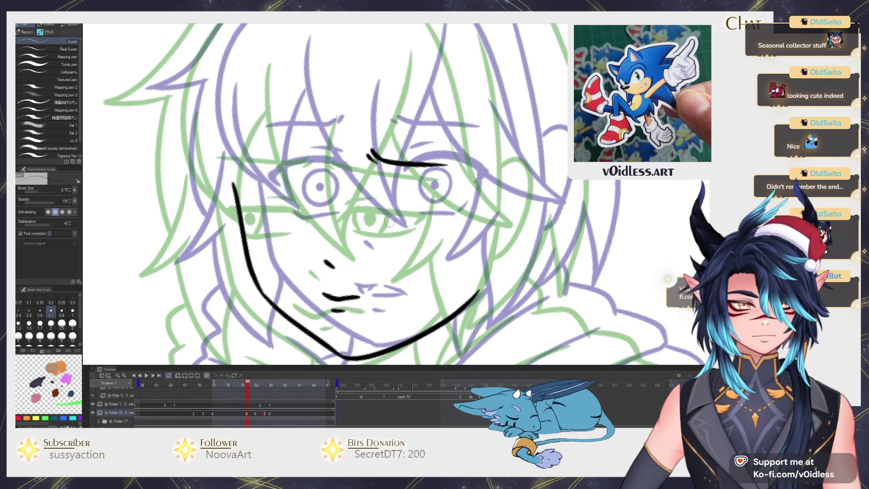
Ink the closed-eye lines, undoing and redrawing the misplaced eyelid and left-eye lash
{"action": "left_click_drag", "start_coordinate": [373, 217], "coordinate": [426, 215]}
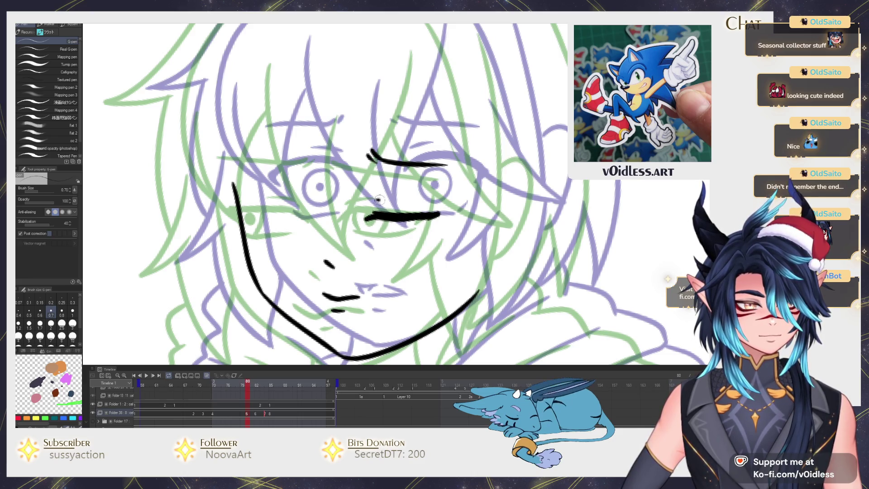
{"action": "key", "text": "ctrl+z"}
{"action": "mouse_move", "coordinate": [319, 196]}
{"action": "left_mouse_down"}
{"action": "mouse_move", "coordinate": [287, 200]}
{"action": "mouse_move", "coordinate": [274, 221]}
{"action": "mouse_move", "coordinate": [317, 216]}
{"action": "mouse_move", "coordinate": [302, 219]}
{"action": "left_mouse_up"}
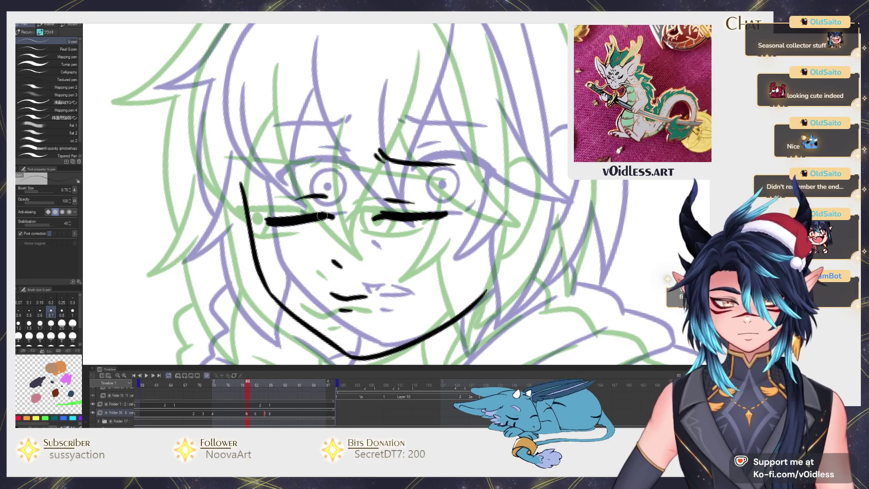
{"action": "key", "text": "ctrl+z"}
{"action": "mouse_move", "coordinate": [295, 199]}
{"action": "left_mouse_down"}
{"action": "mouse_move", "coordinate": [325, 196]}
{"action": "mouse_move", "coordinate": [312, 206]}
{"action": "left_mouse_up"}
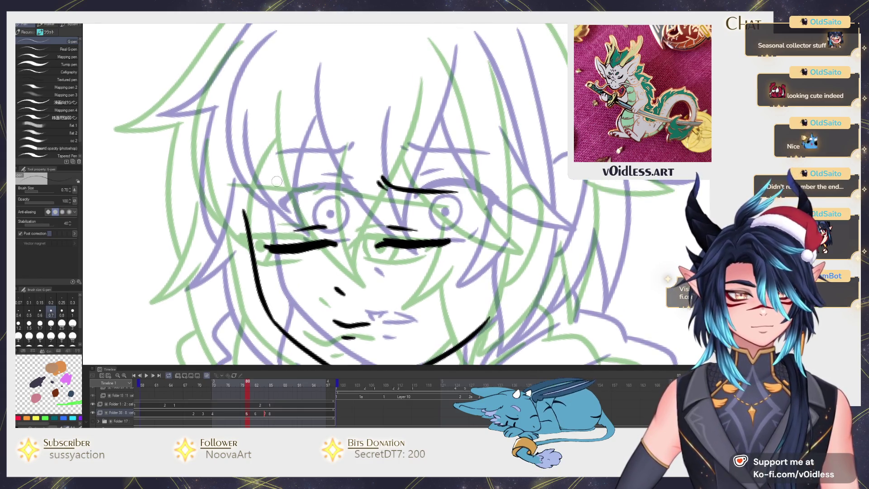
Play the animation to check the new inks, then move on through frame 81 to frame 85
{"action": "scroll", "coordinate": [276, 179], "scroll_direction": "down", "scroll_amount": 3}
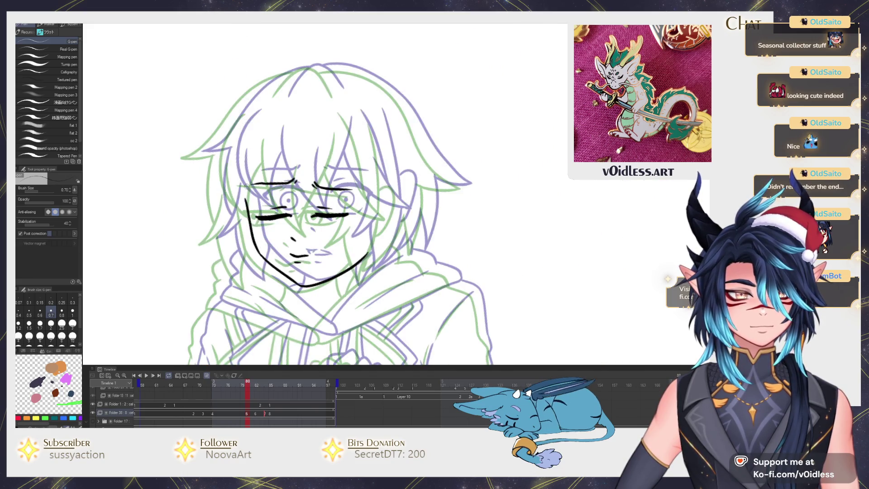
{"action": "left_click_drag", "start_coordinate": [360, 262], "coordinate": [381, 244]}
{"action": "scroll", "coordinate": [361, 217], "scroll_direction": "up", "scroll_amount": 2}
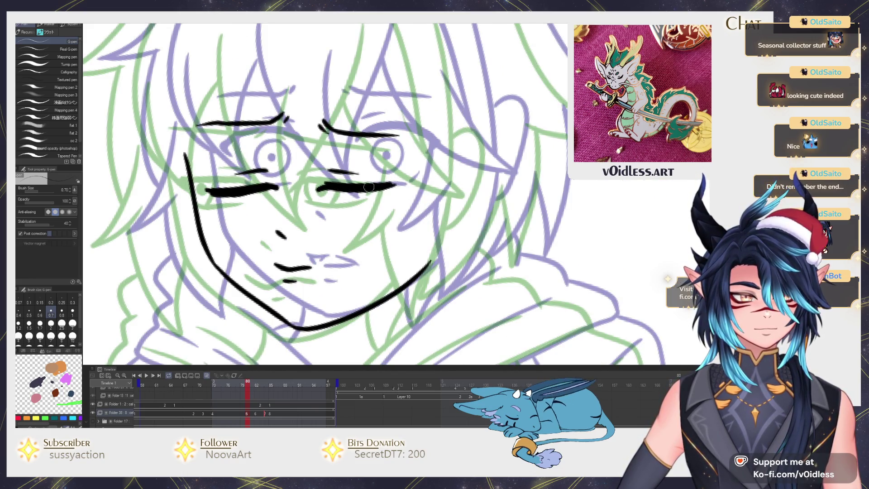
{"action": "scroll", "coordinate": [371, 186], "scroll_direction": "down", "scroll_amount": 3}
{"action": "key", "text": "Return"}
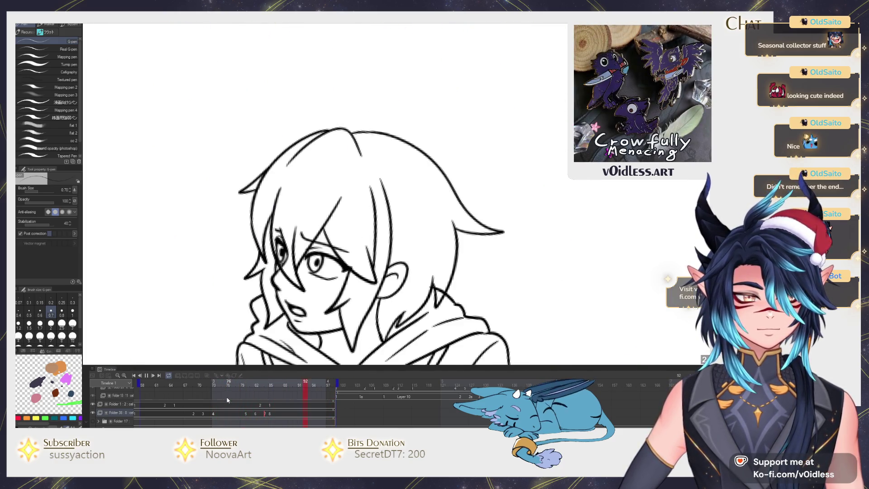
{"action": "key", "text": "Return"}
{"action": "left_click_drag", "start_coordinate": [247, 387], "coordinate": [266, 390]}
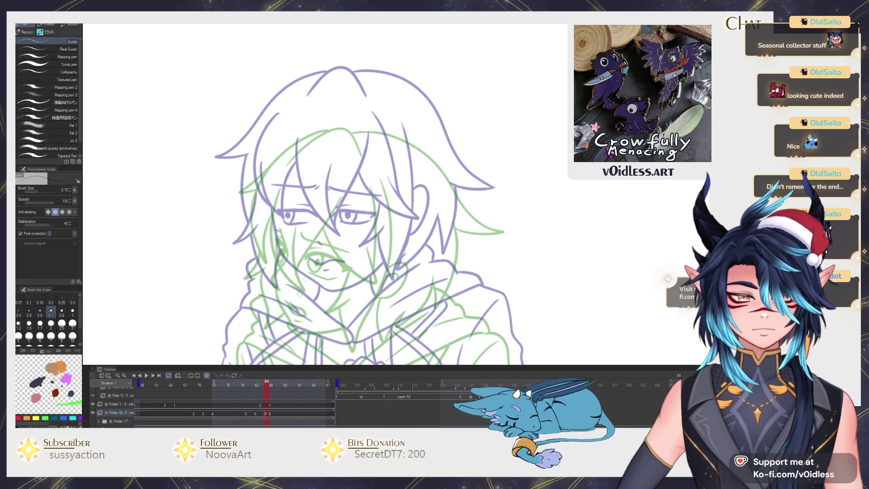
{"action": "left_click_drag", "start_coordinate": [336, 278], "coordinate": [350, 259]}
{"action": "left_click", "coordinate": [271, 409]}
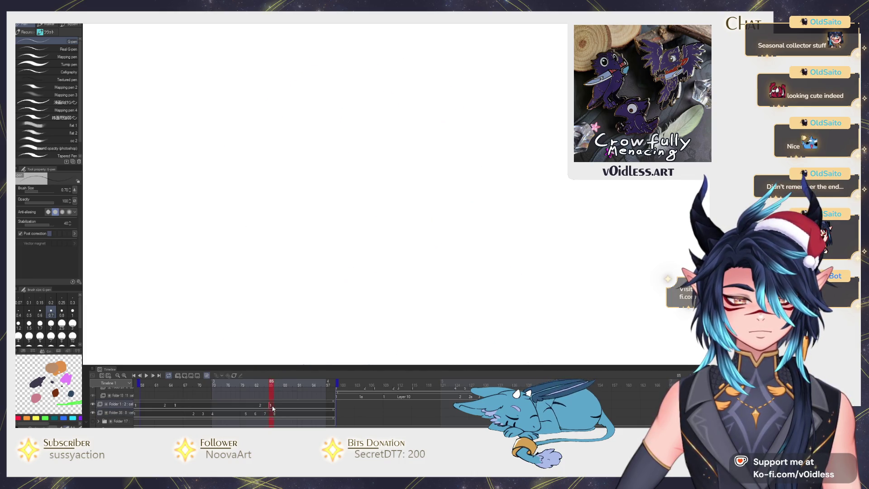
Flip between neighbouring frames to compare them and settle on the frame 84 sketch
{"action": "left_click", "coordinate": [279, 413]}
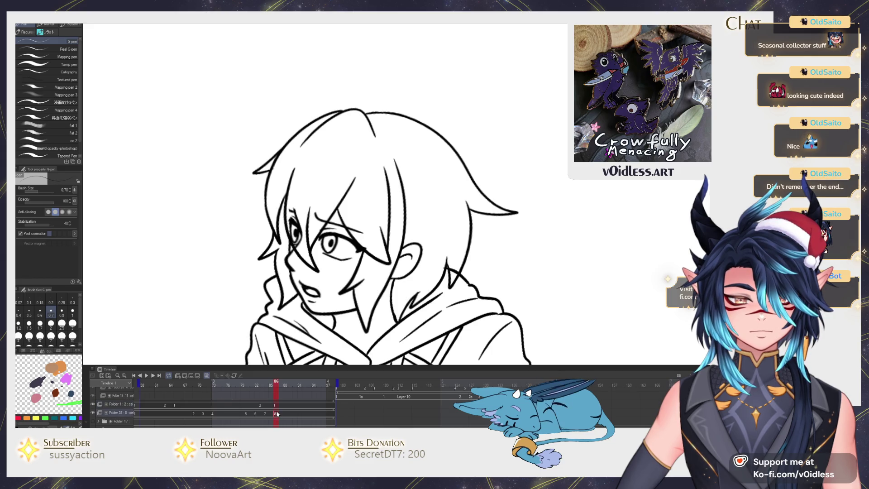
{"action": "left_click", "coordinate": [267, 413]}
{"action": "scroll", "coordinate": [321, 192], "scroll_direction": "up", "scroll_amount": 2}
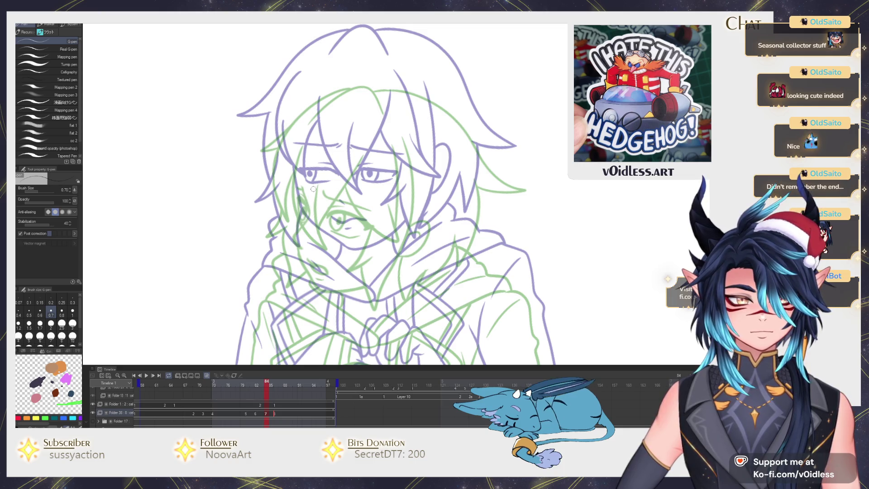
{"action": "key", "text": "Left"}
{"action": "key", "text": "Right"}
{"action": "key", "text": "Right"}
{"action": "key", "text": "Right"}
{"action": "key", "text": "Left"}
{"action": "key", "text": "Left"}
{"action": "key", "text": "Left"}
{"action": "key", "text": "Right"}
{"action": "key", "text": "Right"}
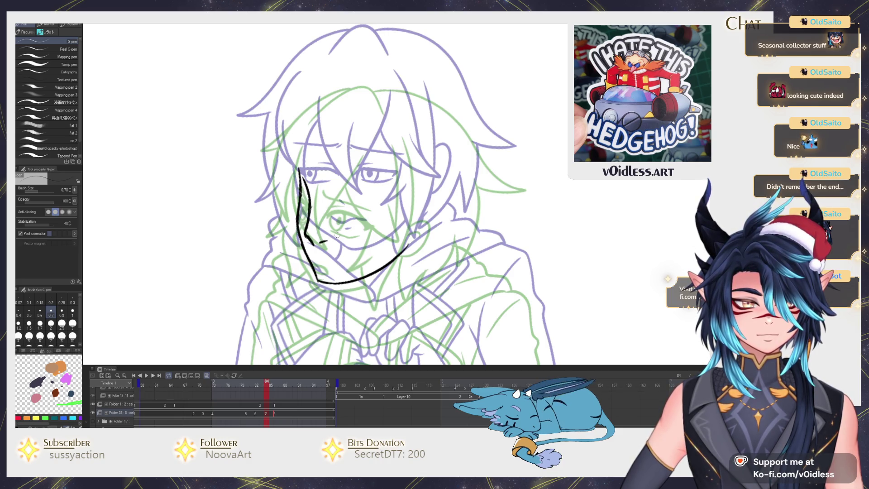
Ink the eye outline and the small open mouth below the nose, then preview the animation
{"action": "mouse_move", "coordinate": [332, 207]}
{"action": "left_mouse_down"}
{"action": "mouse_move", "coordinate": [375, 206]}
{"action": "mouse_move", "coordinate": [370, 216]}
{"action": "left_mouse_up"}
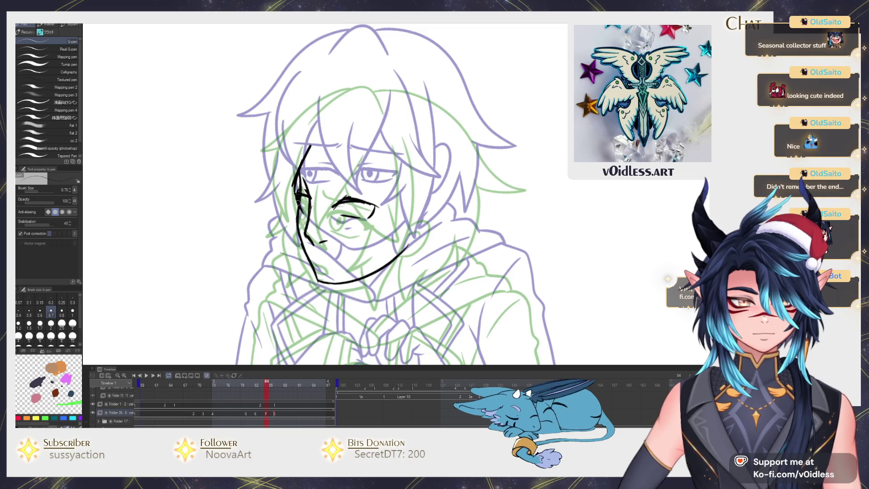
{"action": "key", "text": "b"}
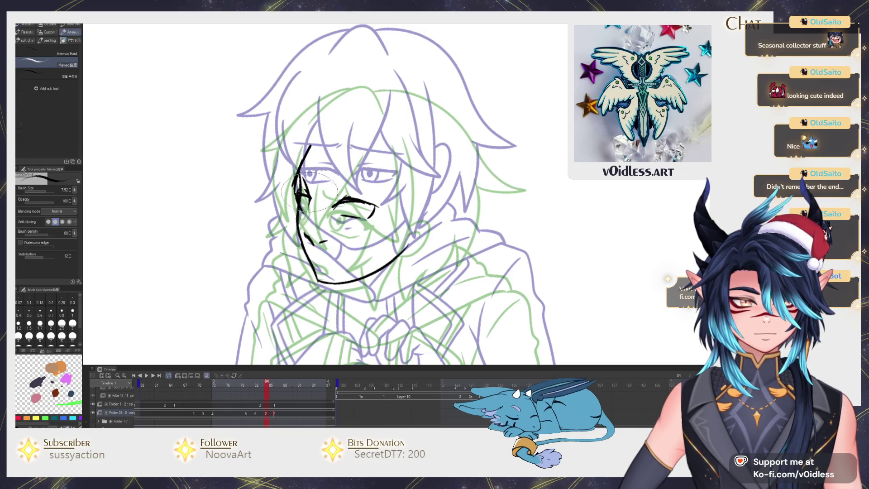
{"action": "key", "text": "p"}
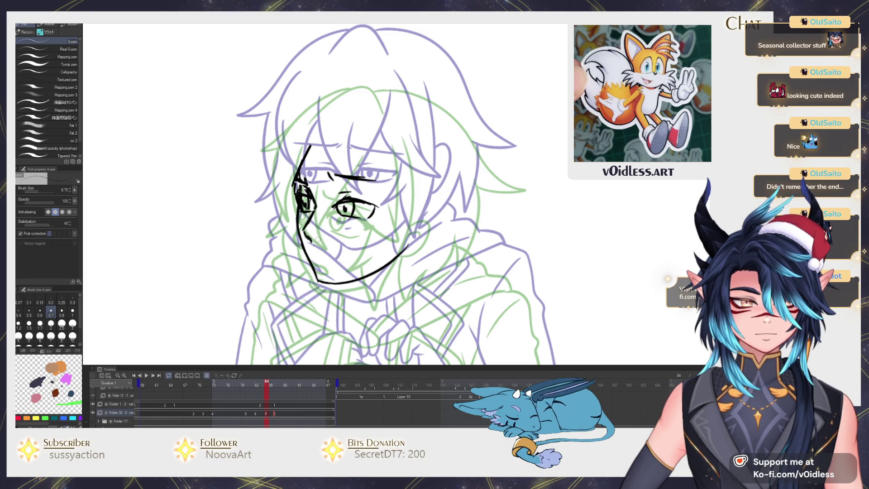
{"action": "left_click_drag", "start_coordinate": [317, 255], "coordinate": [334, 259]}
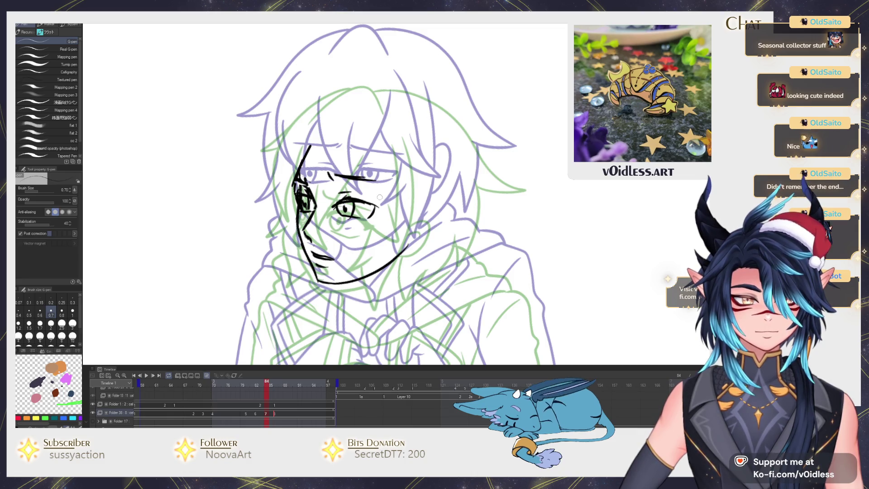
{"action": "key", "text": "j"}
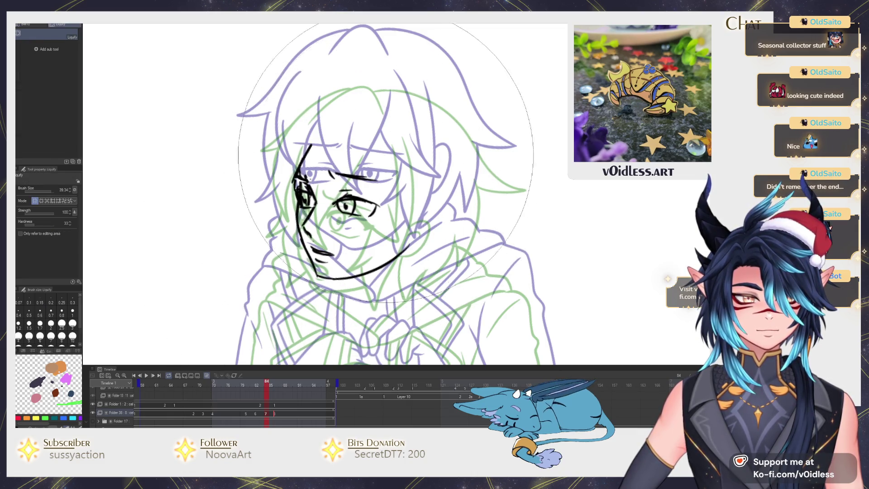
{"action": "key", "text": "p"}
{"action": "key", "text": "space"}
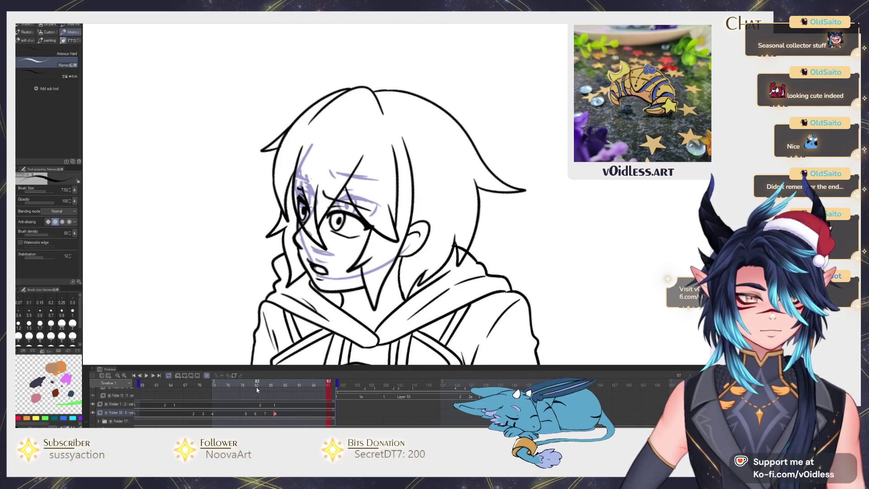
Scrub the playback back and forth around frames 85–88 to compare the drawings
{"action": "left_click_drag", "start_coordinate": [256, 386], "coordinate": [223, 382]}
{"action": "key", "text": "space"}
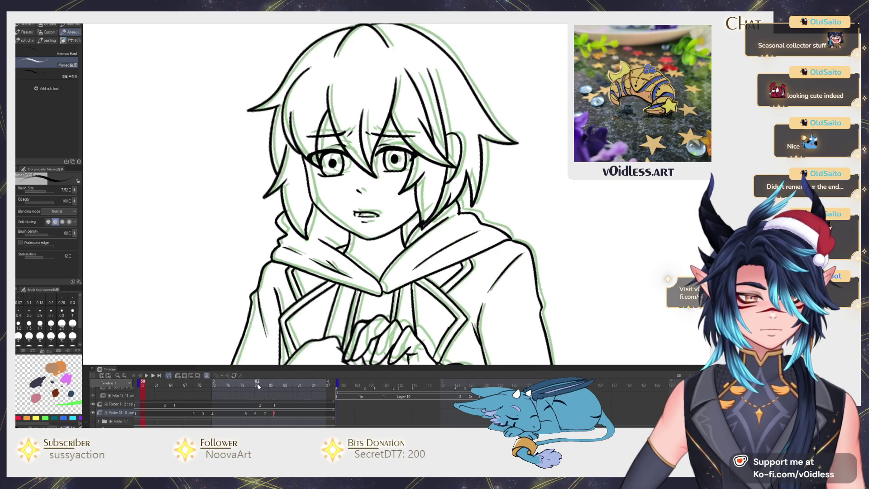
{"action": "left_click_drag", "start_coordinate": [263, 386], "coordinate": [286, 388]}
{"action": "key", "text": "Left"}
{"action": "key", "text": "Left"}
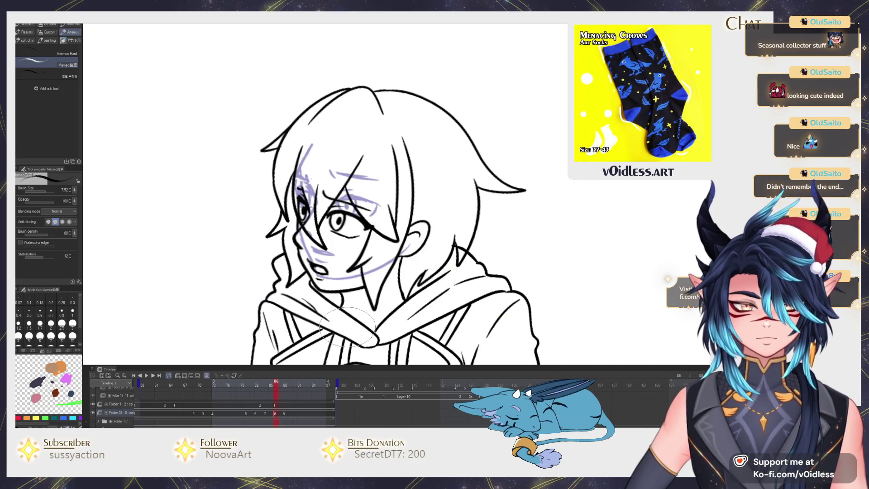
{"action": "key", "text": "Right"}
{"action": "key", "text": "Right"}
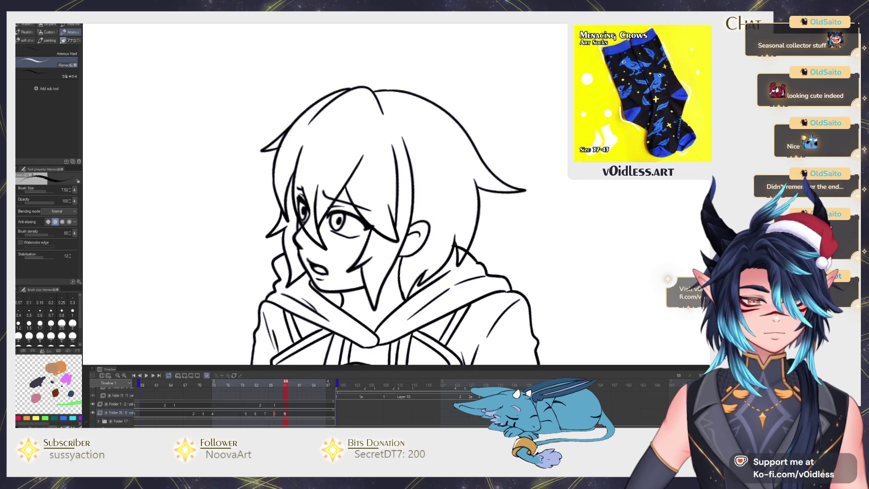
{"action": "key", "text": "Left"}
{"action": "key", "text": "Left"}
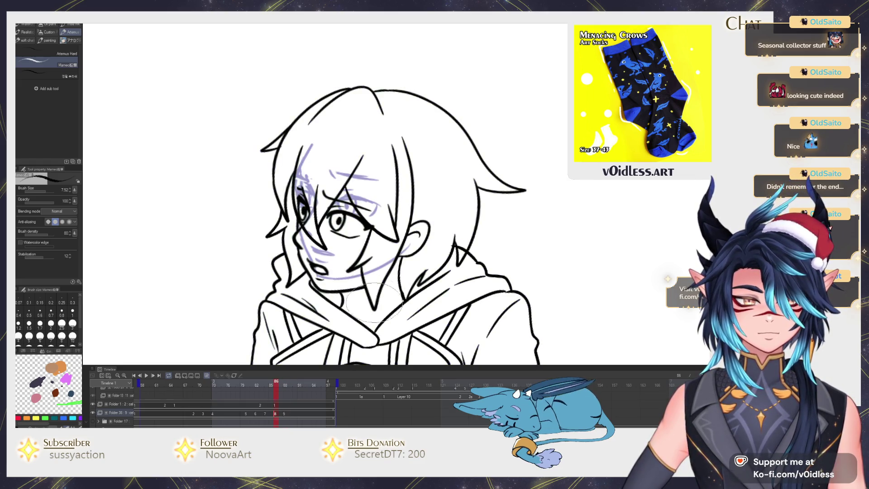
With Liquify, push the lines near the eye and reshape the right hair tip
{"action": "key", "text": "j"}
{"action": "left_click_drag", "start_coordinate": [272, 298], "coordinate": [282, 280]}
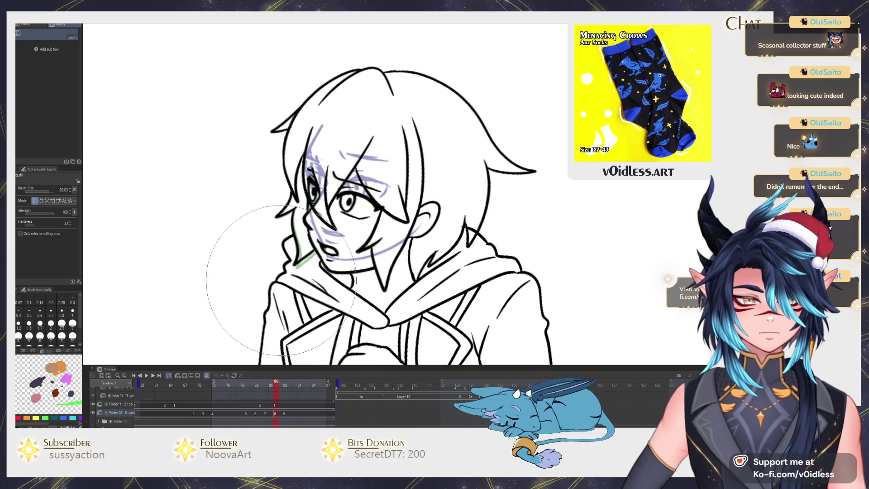
{"action": "key", "text": "bracketleft"}
{"action": "key", "text": "bracketleft"}
{"action": "mouse_move", "coordinate": [317, 213]}
{"action": "left_mouse_down"}
{"action": "mouse_move", "coordinate": [407, 267]}
{"action": "mouse_move", "coordinate": [398, 244]}
{"action": "mouse_move", "coordinate": [426, 266]}
{"action": "left_mouse_up"}
{"action": "key", "text": "bracketright"}
{"action": "left_click_drag", "start_coordinate": [480, 124], "coordinate": [487, 133]}
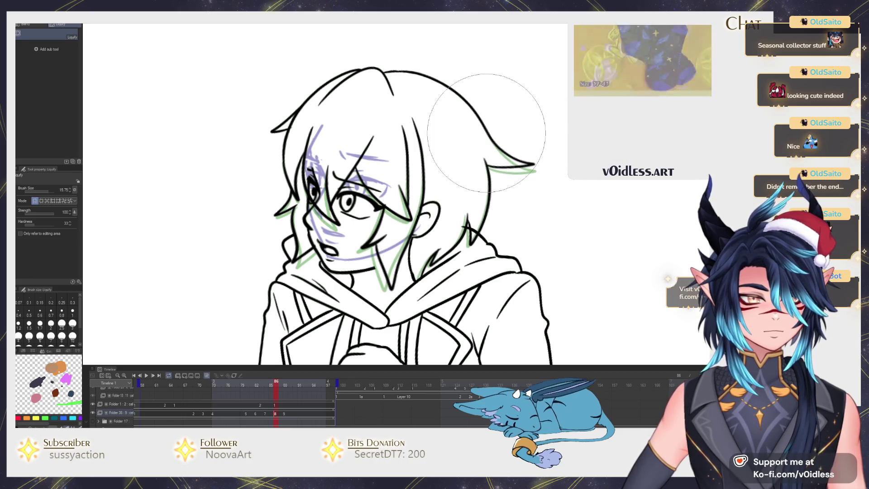
Liquify the skirt hem and edges with a resized brush, then replay the animation
{"action": "key", "text": "p"}
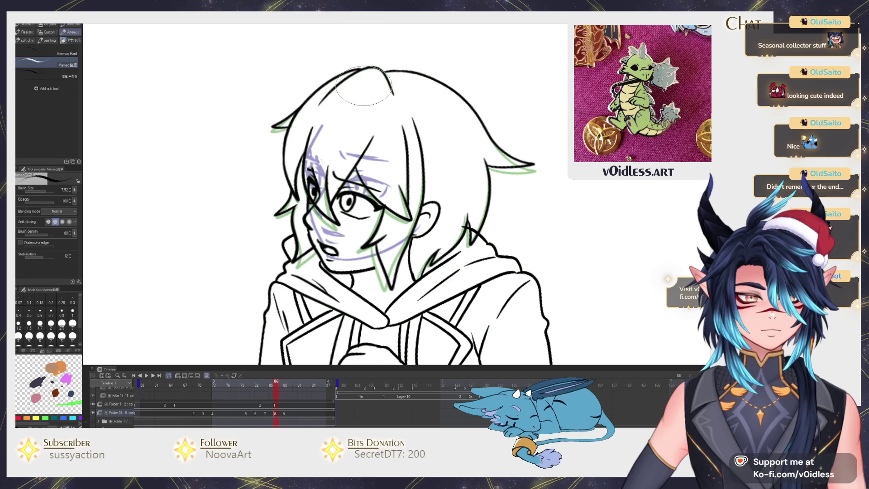
{"action": "scroll", "coordinate": [365, 86], "scroll_direction": "down", "scroll_amount": 5}
{"action": "key", "text": "j"}
{"action": "mouse_move", "coordinate": [328, 294]}
{"action": "left_mouse_down"}
{"action": "mouse_move", "coordinate": [312, 289]}
{"action": "mouse_move", "coordinate": [321, 299]}
{"action": "mouse_move", "coordinate": [312, 307]}
{"action": "mouse_move", "coordinate": [446, 309]}
{"action": "mouse_move", "coordinate": [572, 261]}
{"action": "left_mouse_up"}
{"action": "key", "text": "bracketright"}
{"action": "scroll", "coordinate": [319, 313], "scroll_direction": "down", "scroll_amount": 2}
{"action": "key", "text": "bracketright"}
{"action": "key", "text": "bracketright"}
{"action": "scroll", "coordinate": [317, 312], "scroll_direction": "down", "scroll_amount": 2}
{"action": "key", "text": "bracketleft"}
{"action": "key", "text": "bracketleft"}
{"action": "key", "text": "bracketleft"}
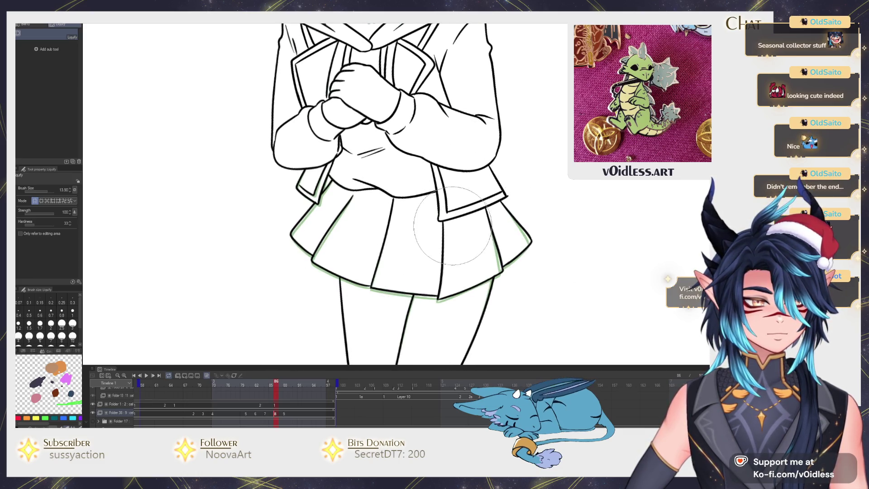
{"action": "scroll", "coordinate": [520, 194], "scroll_direction": "up", "scroll_amount": 4}
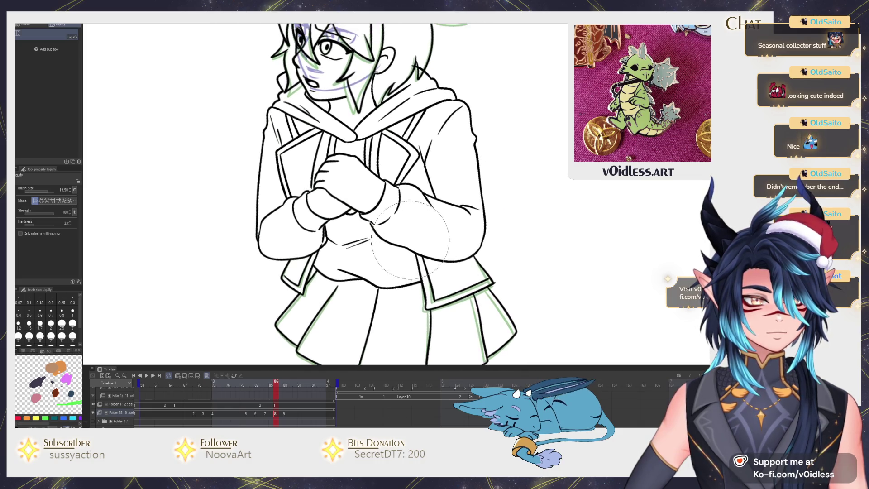
{"action": "key", "text": "p"}
{"action": "scroll", "coordinate": [412, 254], "scroll_direction": "down", "scroll_amount": 3}
{"action": "scroll", "coordinate": [416, 272], "scroll_direction": "up", "scroll_amount": 2}
{"action": "key", "text": "space"}
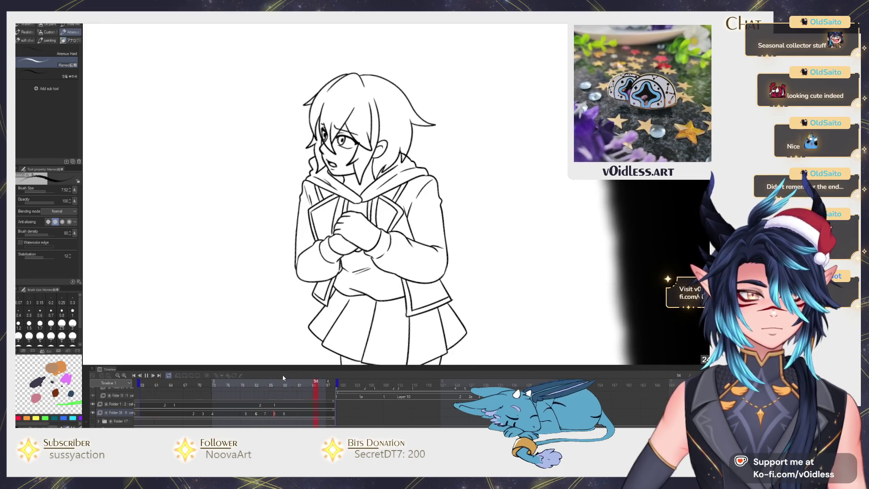
Start and cancel a face transform, then play and stop the animation around frame 84
{"action": "key", "text": "space"}
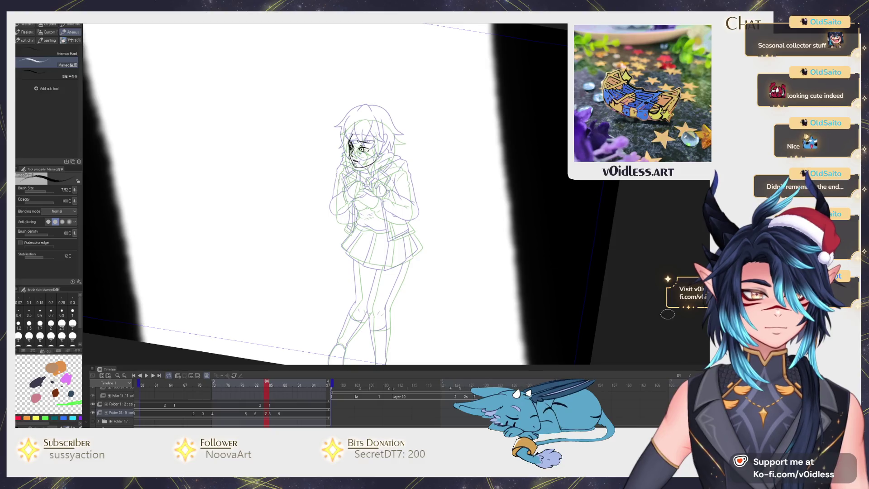
{"action": "key", "text": "ctrl+t"}
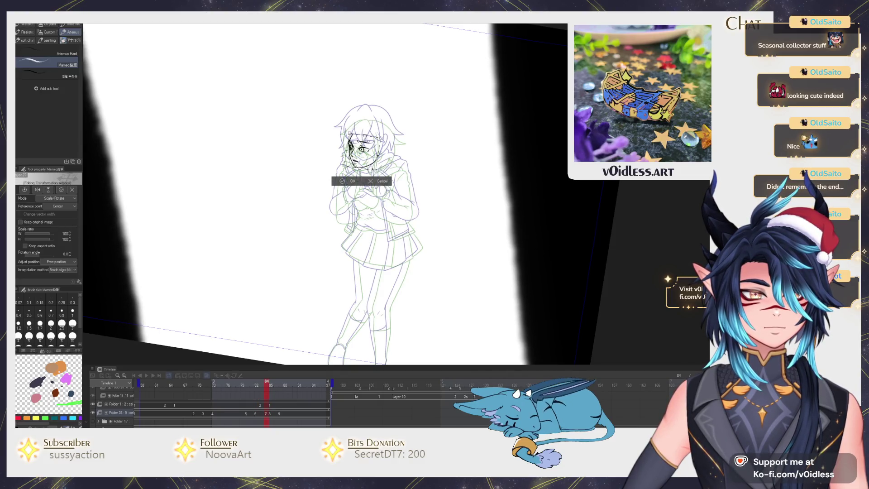
{"action": "key", "text": "Return"}
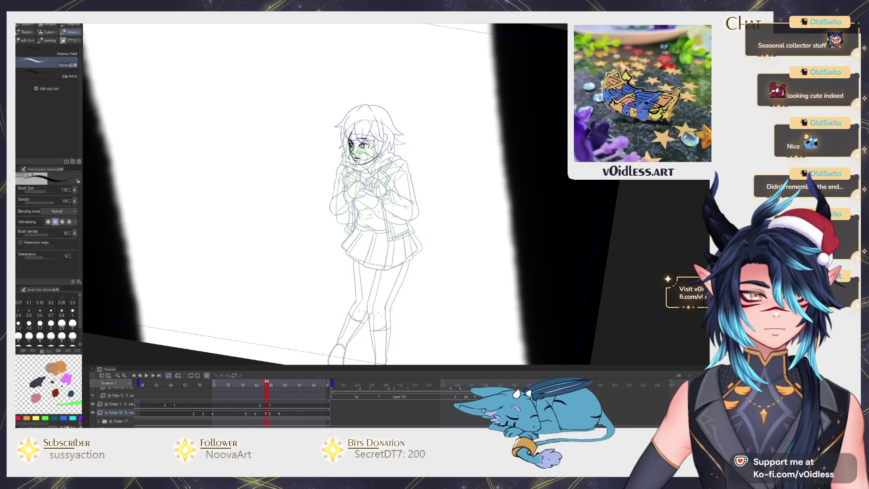
{"action": "key", "text": "space"}
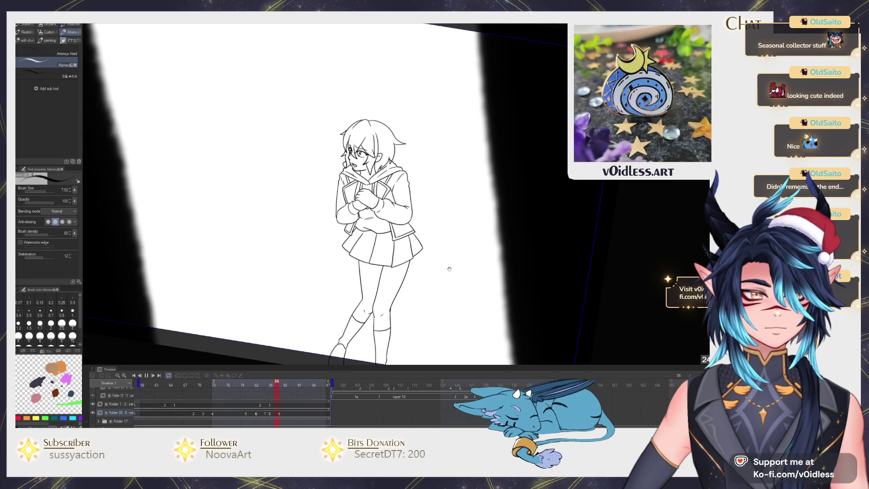
{"action": "key", "text": "space"}
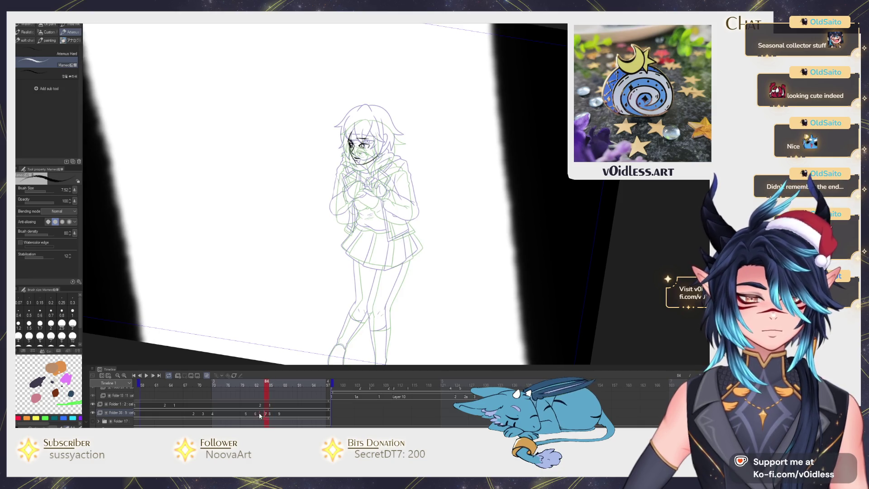
{"action": "key", "text": "space"}
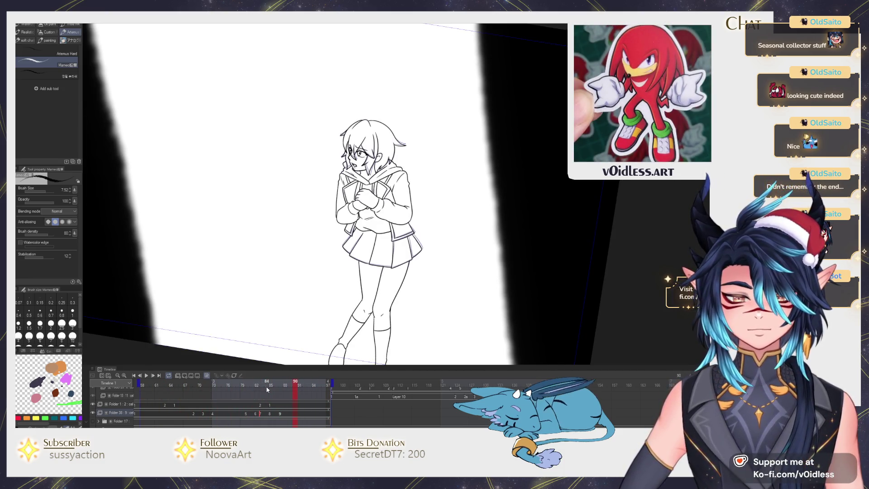
Add new cel 10 at frame 90 and compare it with cel 9 at frame 87
{"action": "key", "text": "ctrl+shift+alt+n"}
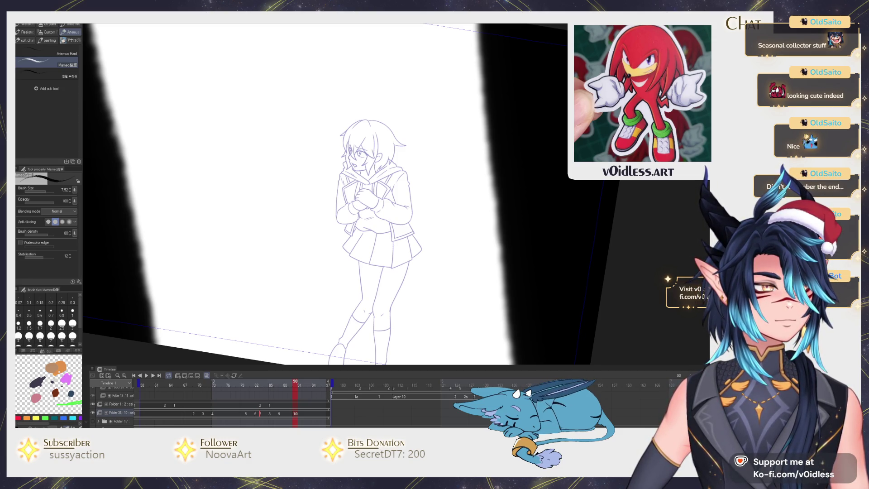
{"action": "key", "text": "ctrl+Left"}
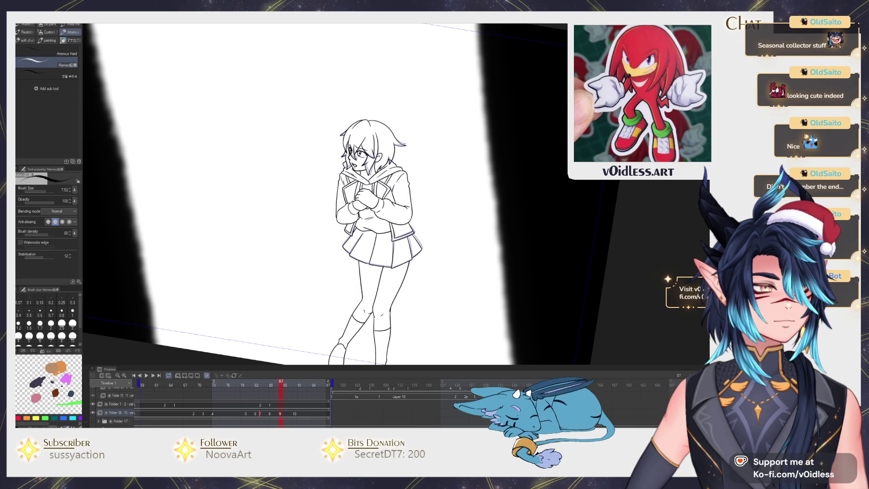
{"action": "key", "text": "ctrl+Right"}
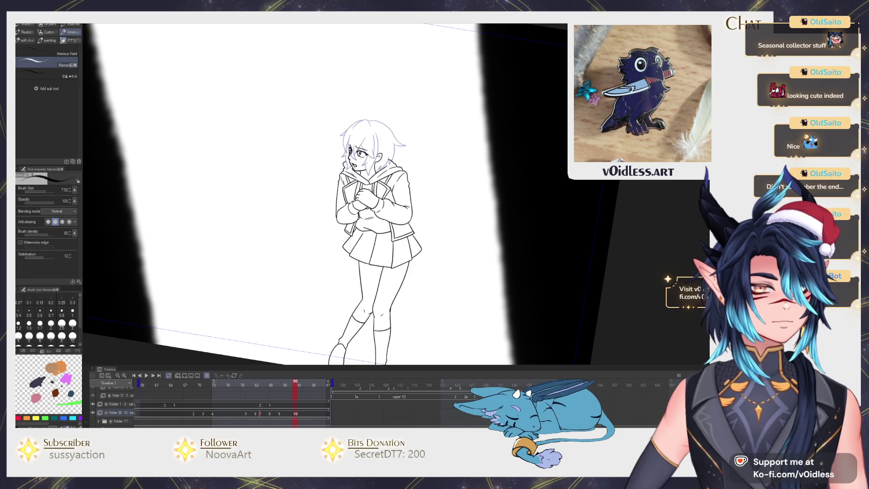
Erase the black mouth lines, undoing a stray stamp near the lips
{"action": "key", "text": "e"}
{"action": "scroll", "coordinate": [351, 234], "scroll_direction": "up", "scroll_amount": 6}
{"action": "left_click_drag", "start_coordinate": [351, 235], "coordinate": [357, 247]}
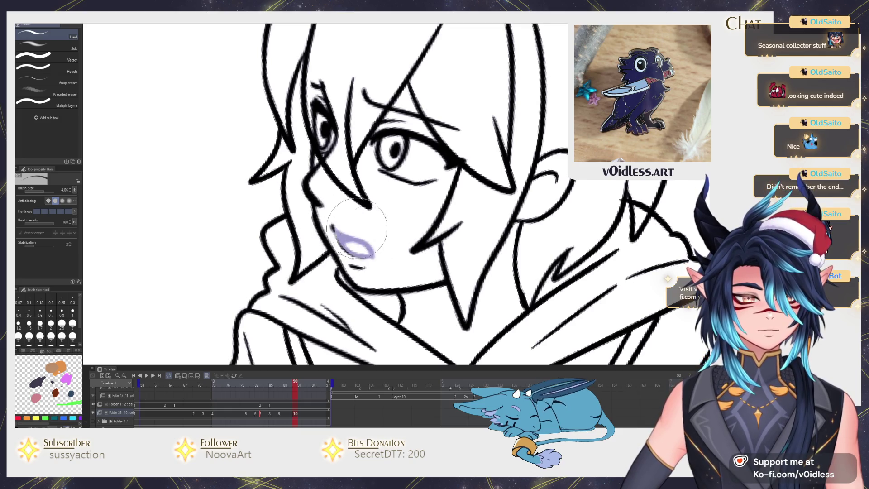
{"action": "key", "text": "b"}
{"action": "key", "text": "ctrl+z"}
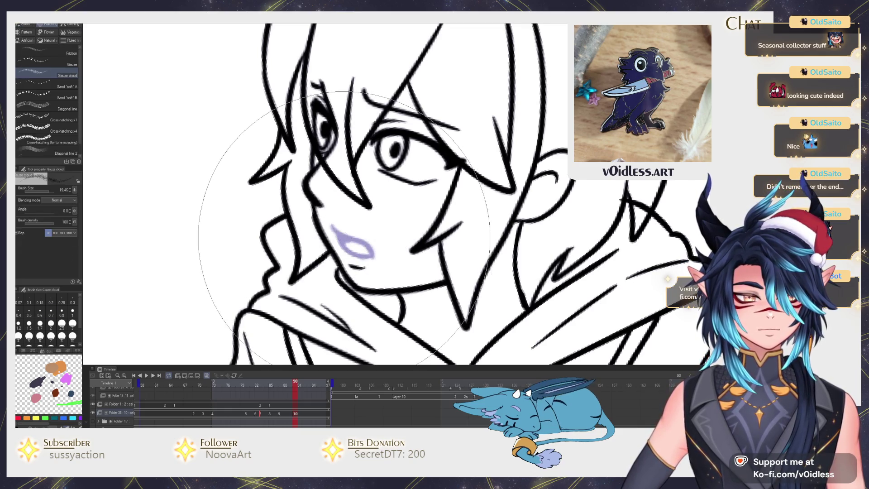
{"action": "key", "text": "p"}
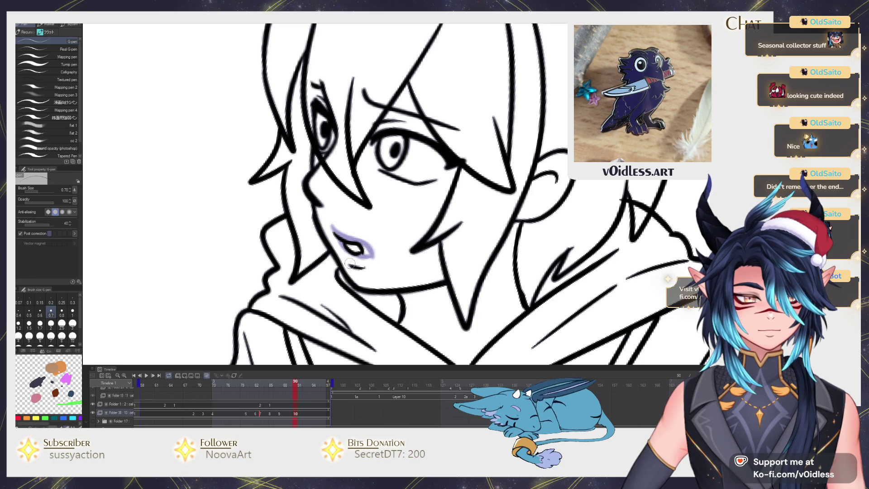
{"action": "scroll", "coordinate": [370, 262], "scroll_direction": "down", "scroll_amount": 6}
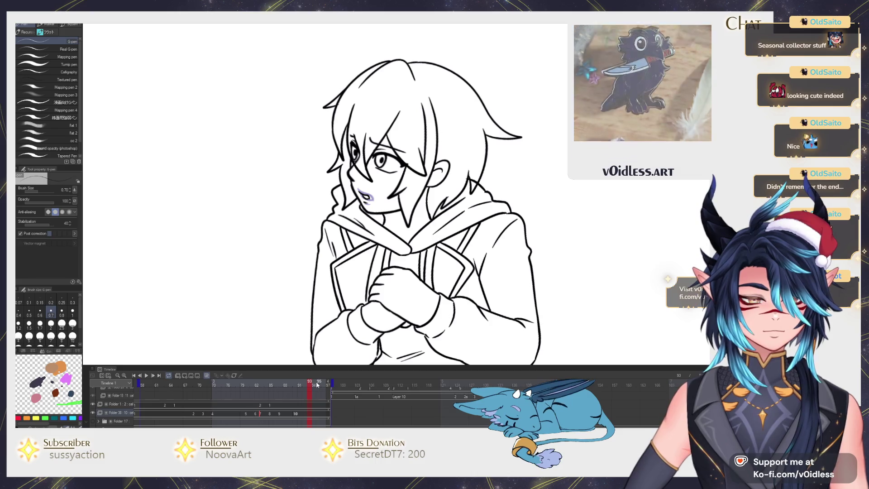
Add new cel 11 at frame 93 and compare it with cel 10 at frame 90
{"action": "key", "text": "ctrl+shift+alt+n"}
{"action": "key", "text": "Left"}
{"action": "key", "text": "Left"}
{"action": "key", "text": "Left"}
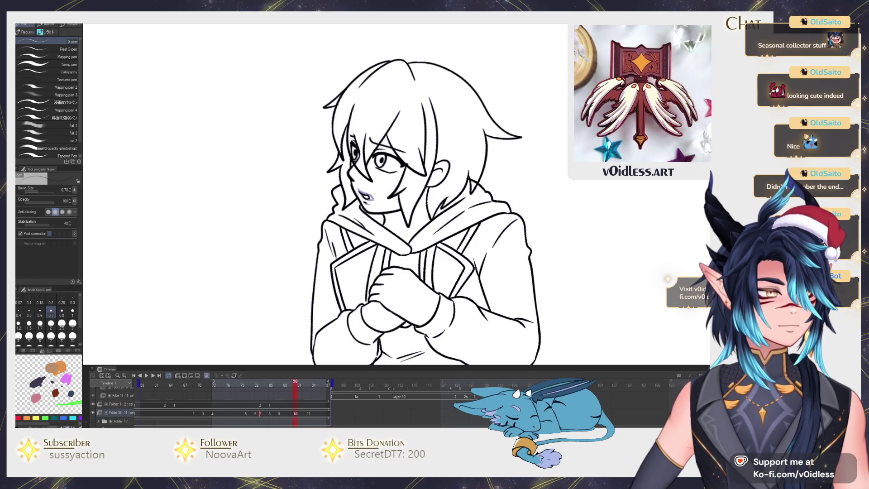
{"action": "key", "text": "Right"}
{"action": "key", "text": "Right"}
{"action": "key", "text": "Right"}
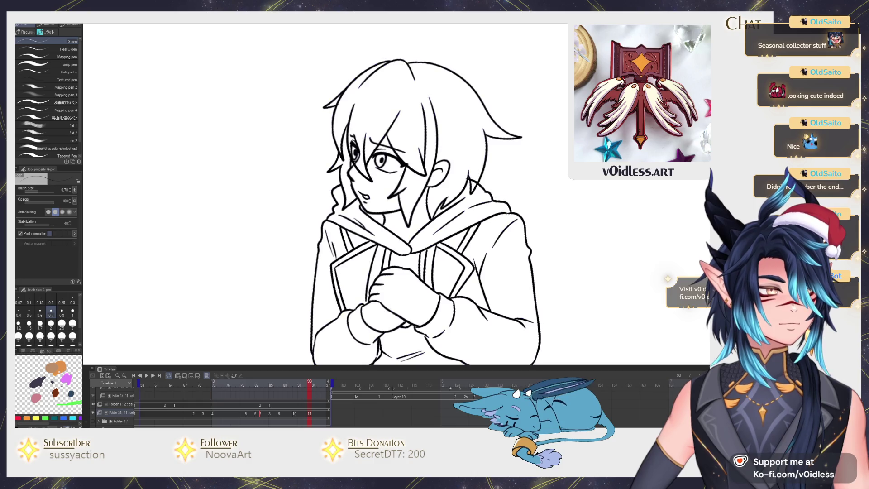
{"action": "scroll", "coordinate": [518, 219], "scroll_direction": "up", "scroll_amount": 2}
{"action": "key", "text": "e"}
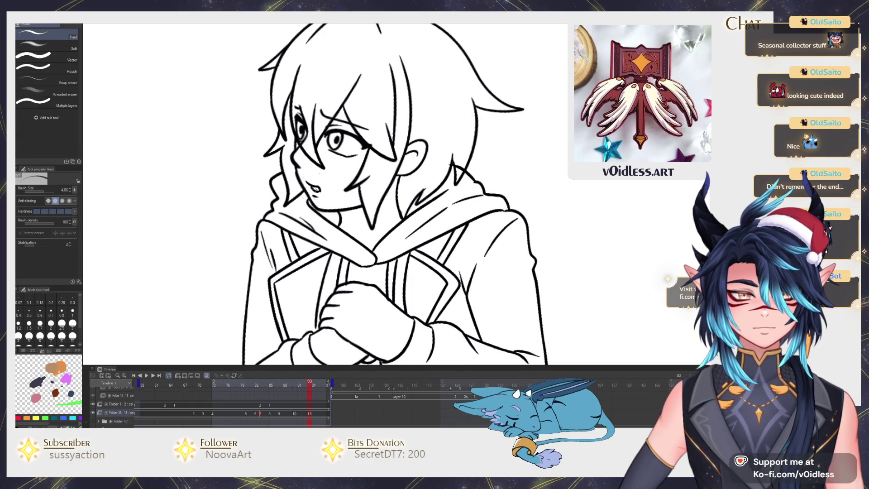
{"action": "scroll", "coordinate": [320, 197], "scroll_direction": "up", "scroll_amount": 3}
{"action": "key", "text": "p"}
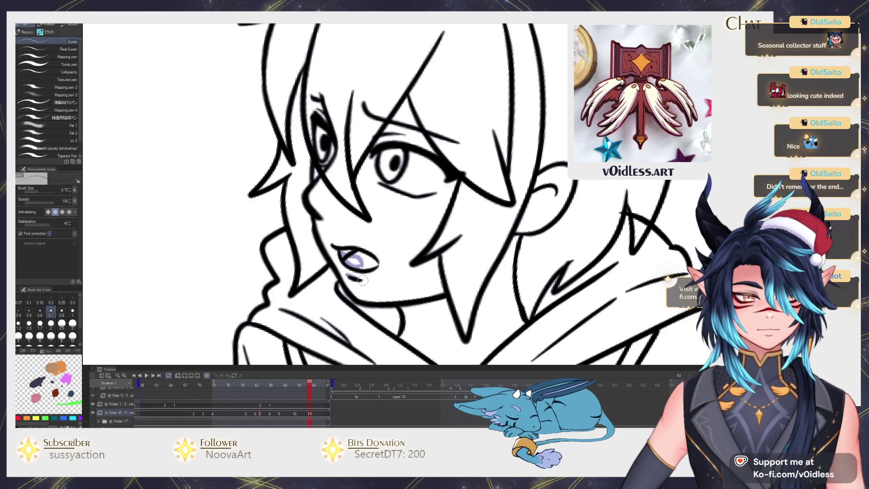
{"action": "scroll", "coordinate": [360, 280], "scroll_direction": "down", "scroll_amount": 3}
On Folder 38, change frame 96's cel from 9 to 10, then step back to frame 93
{"action": "left_click", "coordinate": [318, 413]}
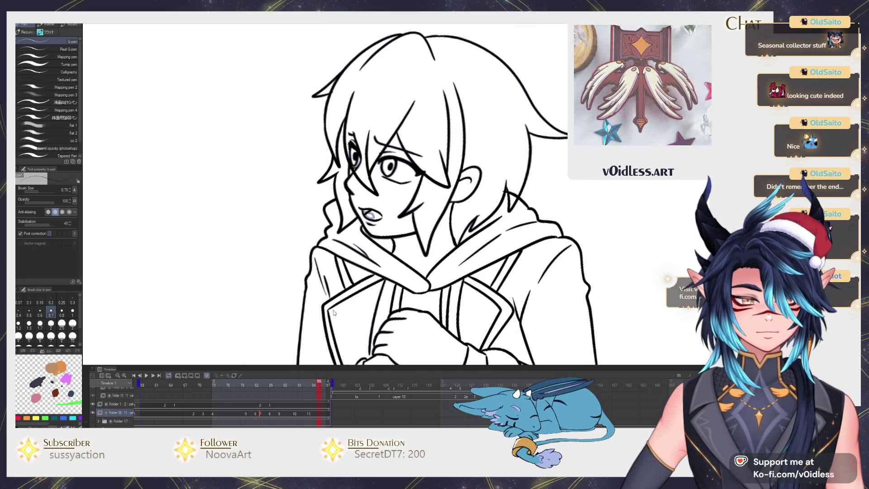
{"action": "left_click", "coordinate": [319, 413]}
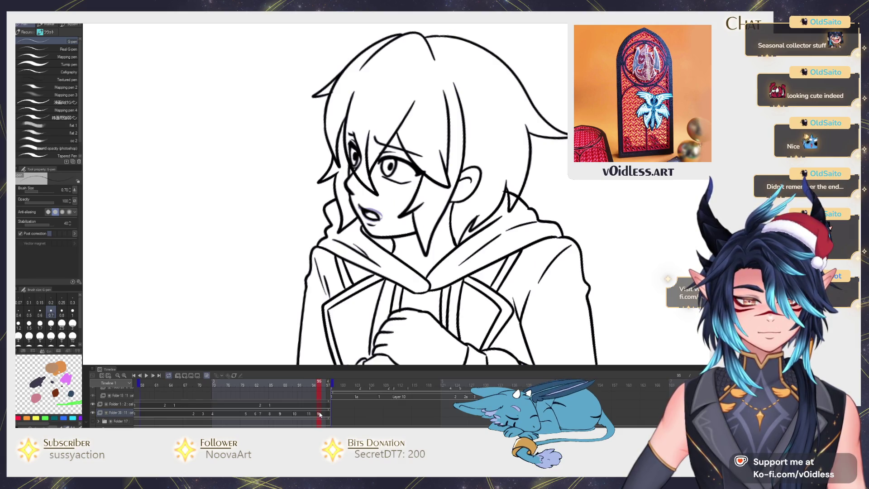
{"action": "key", "text": "ctrl+Right"}
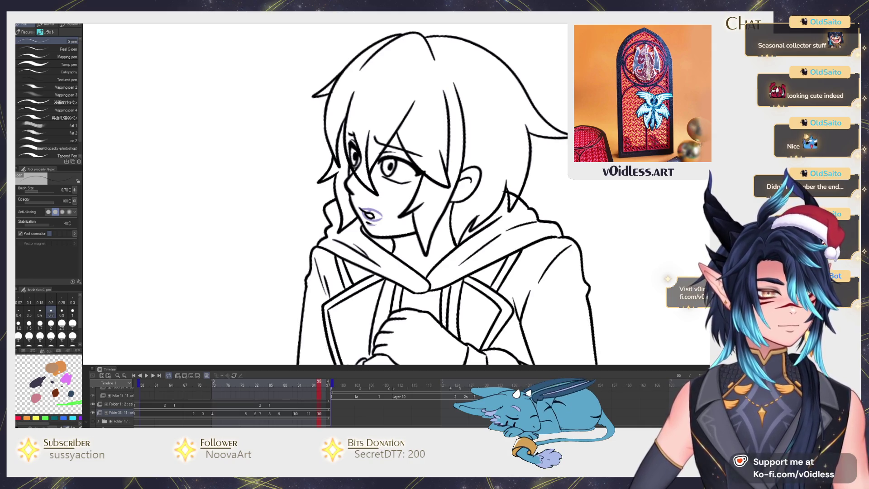
{"action": "left_click", "coordinate": [314, 414]}
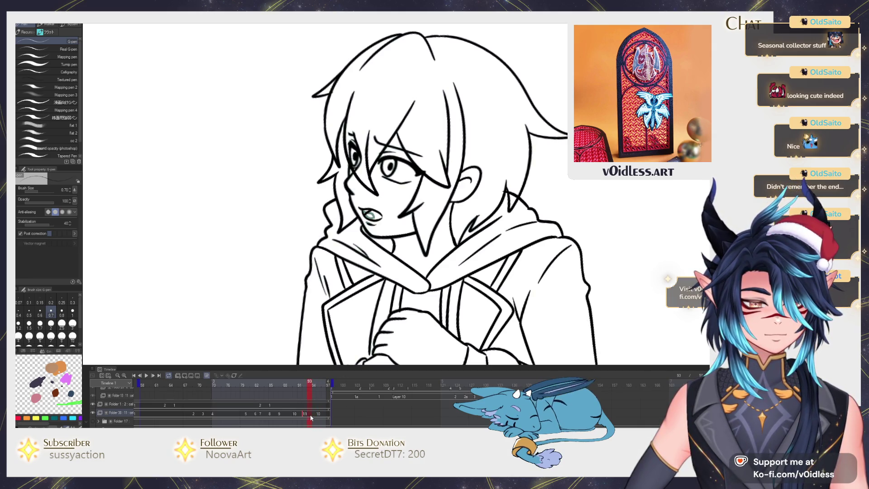
{"action": "key", "text": "ctrl+Left"}
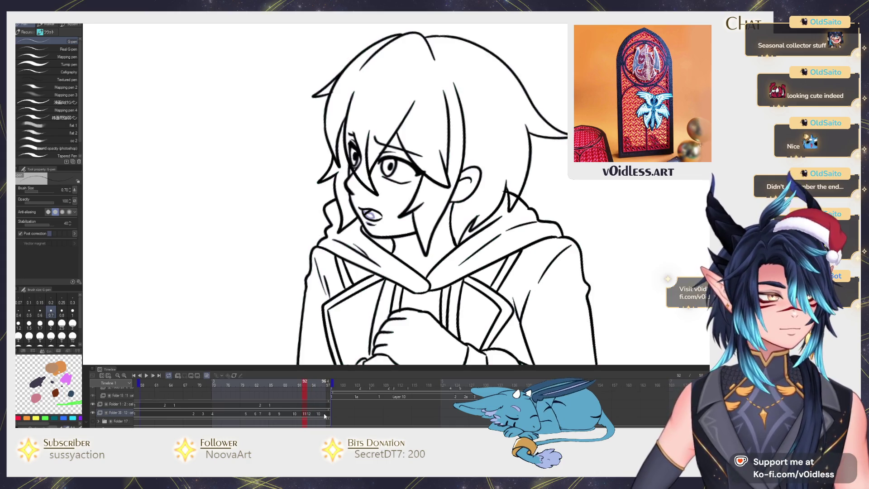
{"action": "key", "text": "ctrl+Right"}
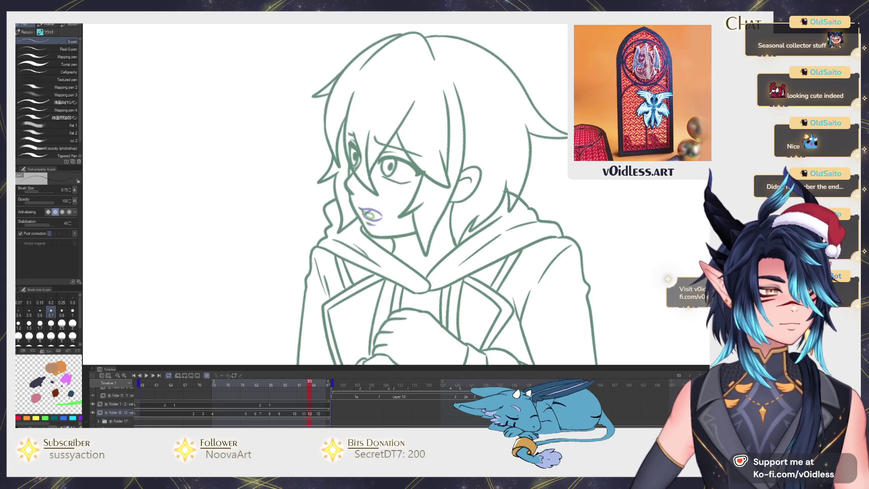
Erase the old mouth on frame 93 and play the animation to check timing
{"action": "key", "text": "e"}
{"action": "scroll", "coordinate": [398, 240], "scroll_direction": "up", "scroll_amount": 3}
{"action": "left_click_drag", "start_coordinate": [344, 194], "coordinate": [365, 212]}
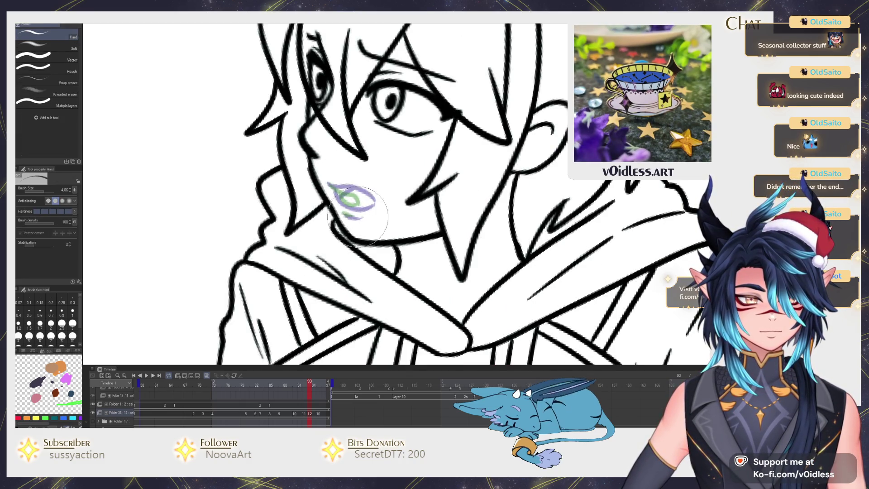
{"action": "key", "text": "p"}
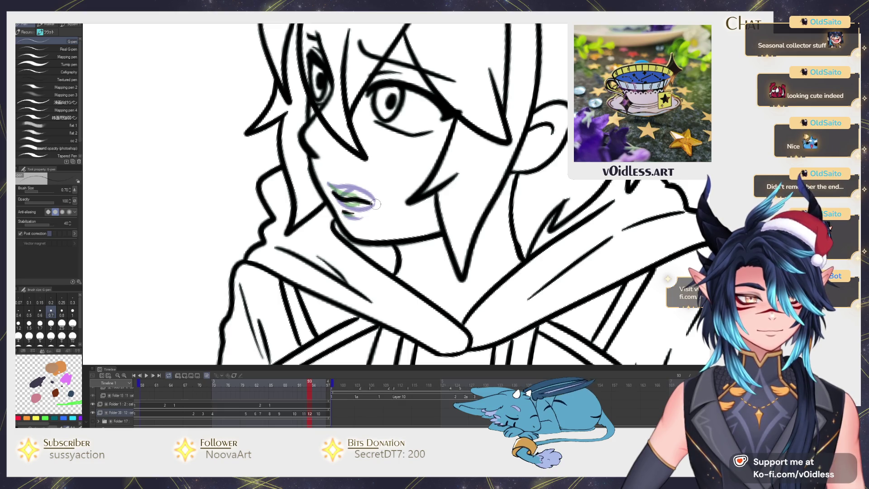
{"action": "key", "text": "Return"}
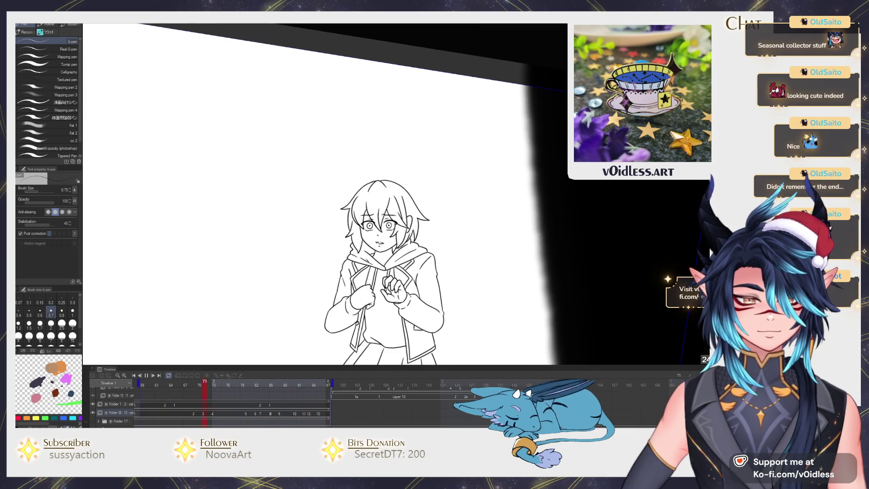
Replay and stop the animation, then move the playhead to frame 87 and on to frame 89
{"action": "left_click", "coordinate": [290, 415]}
{"action": "key", "text": "Return"}
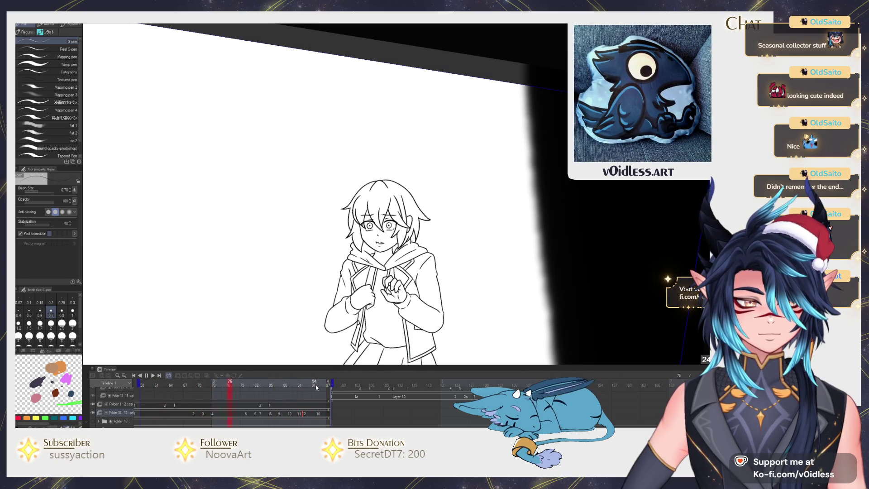
{"action": "key", "text": "Return"}
{"action": "left_click_drag", "start_coordinate": [270, 392], "coordinate": [281, 395]}
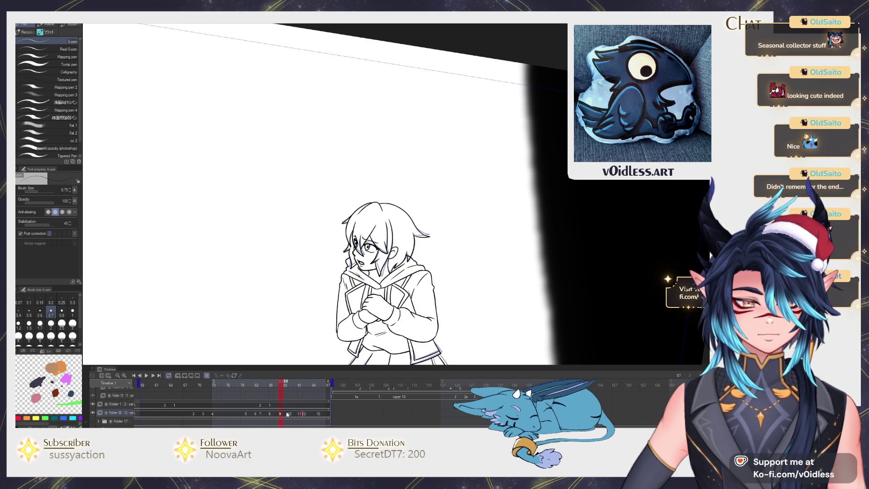
{"action": "left_click", "coordinate": [287, 414]}
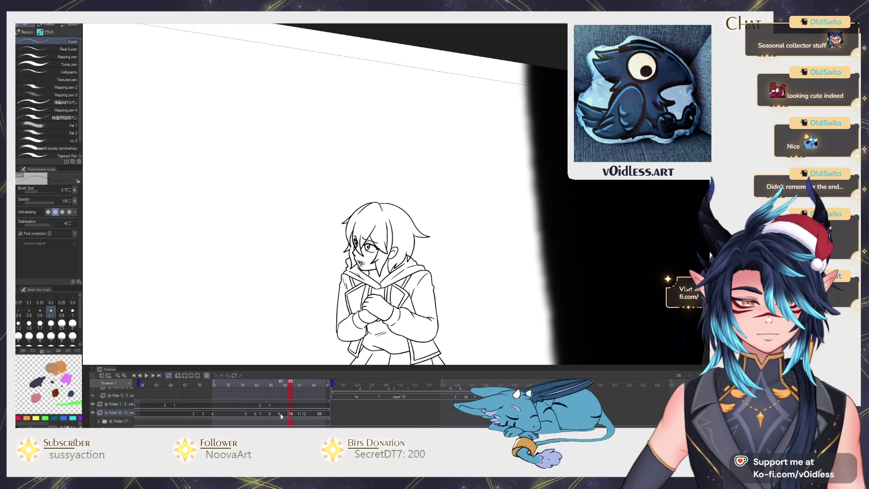
On frame 87, erase the old mouth, draw a small open-mouth oval, and replay
{"action": "left_click", "coordinate": [280, 413]}
{"action": "key", "text": "e"}
{"action": "scroll", "coordinate": [351, 261], "scroll_direction": "up", "scroll_amount": 5}
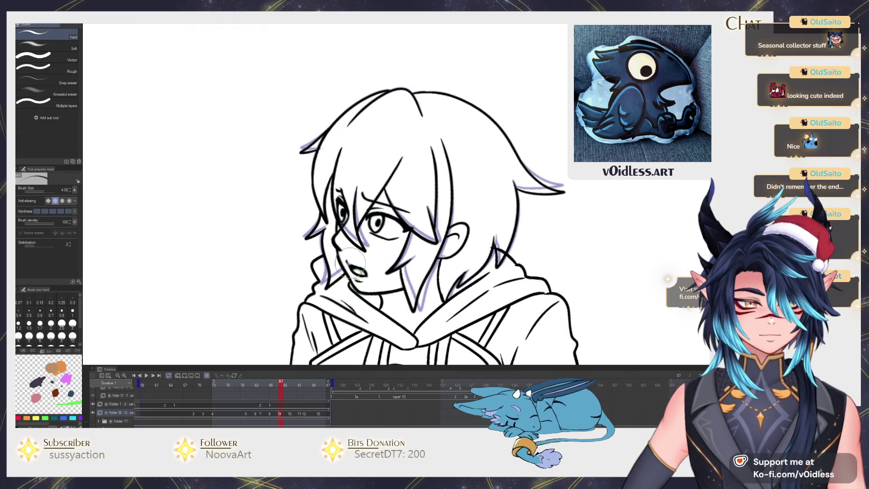
{"action": "scroll", "coordinate": [351, 262], "scroll_direction": "up", "scroll_amount": 3}
{"action": "key", "text": "p"}
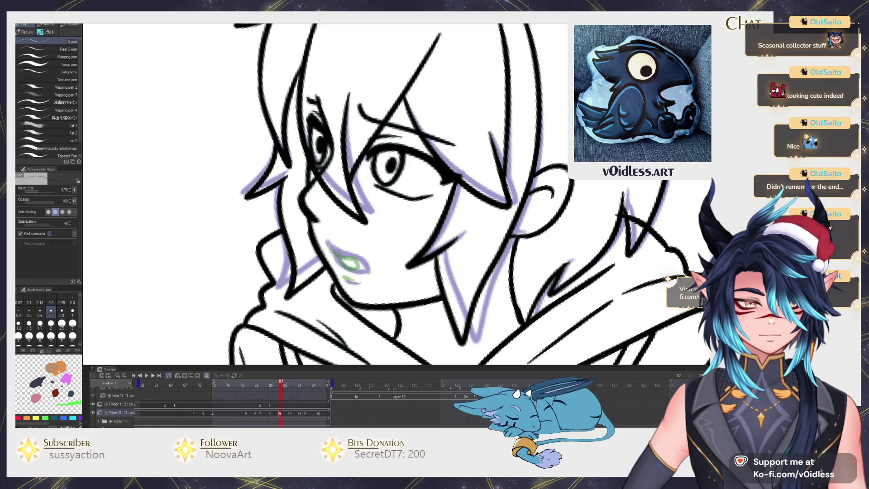
{"action": "left_click_drag", "start_coordinate": [348, 248], "coordinate": [339, 261]}
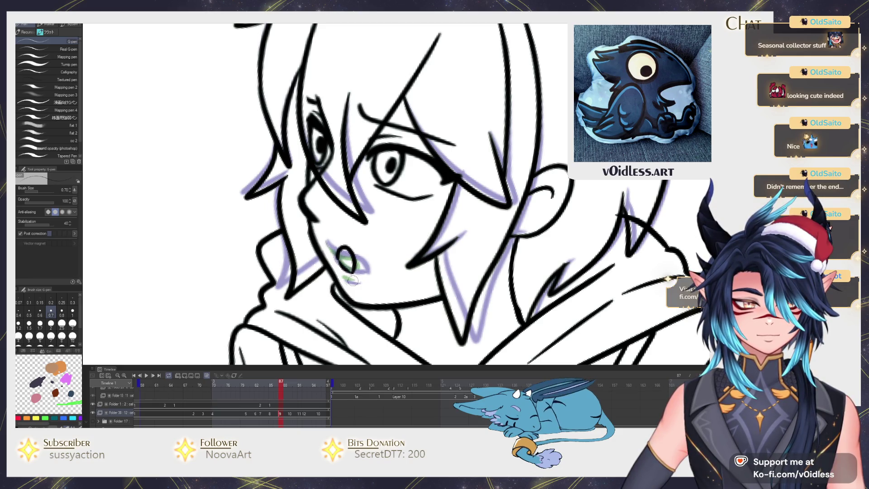
{"action": "scroll", "coordinate": [353, 280], "scroll_direction": "down", "scroll_amount": 8}
{"action": "key", "text": "space"}
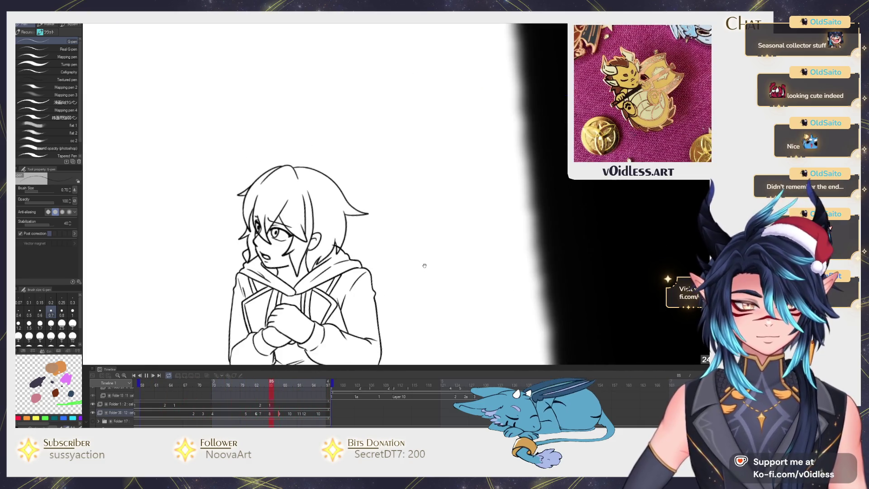
Stop playback and flip between frames 80–85 to compare, settling on frame 83
{"action": "key", "text": "space"}
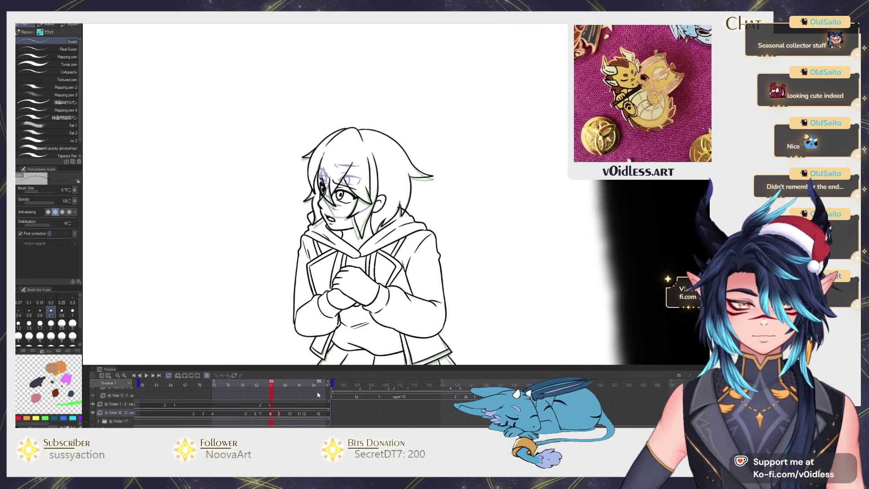
{"action": "key", "text": "Left"}
{"action": "key", "text": "Left"}
{"action": "key", "text": "Left"}
{"action": "key", "text": "Right"}
{"action": "key", "text": "Right"}
{"action": "key", "text": "Right"}
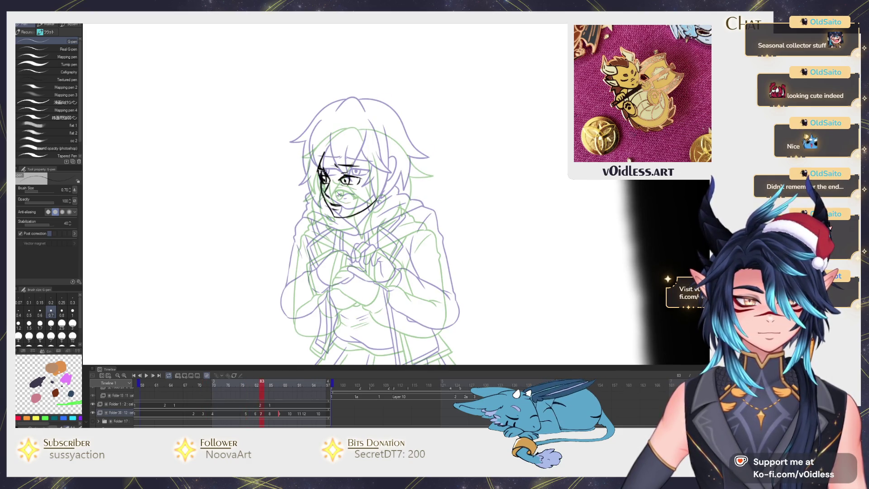
{"action": "key", "text": "j"}
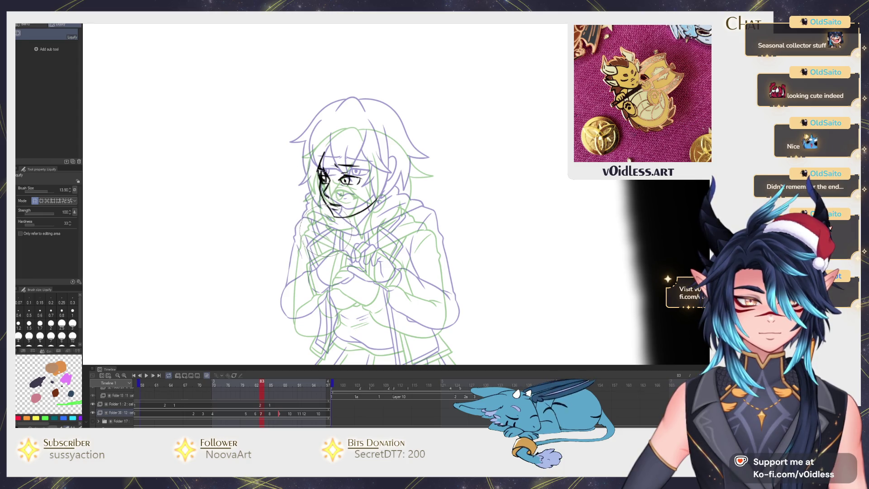
{"action": "key", "text": "p"}
{"action": "key", "text": "Left"}
{"action": "key", "text": "Right"}
{"action": "key", "text": "Left"}
{"action": "key", "text": "Right"}
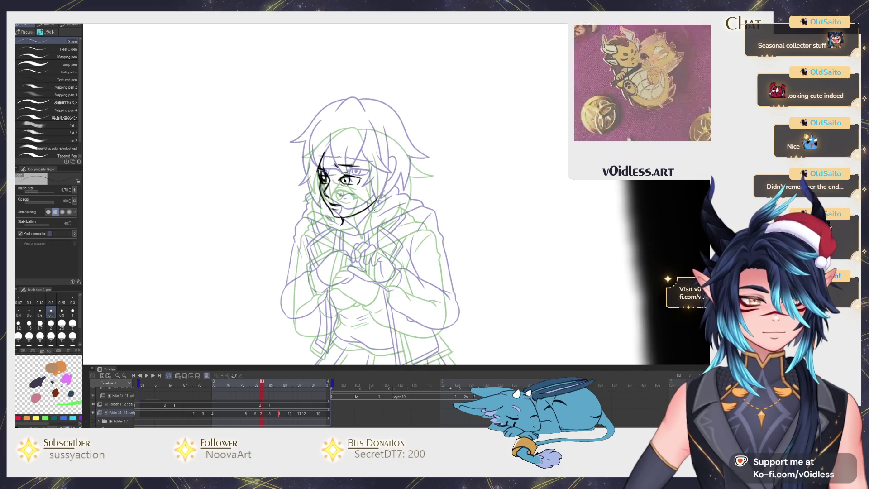
{"action": "key", "text": "Right"}
{"action": "key", "text": "Right"}
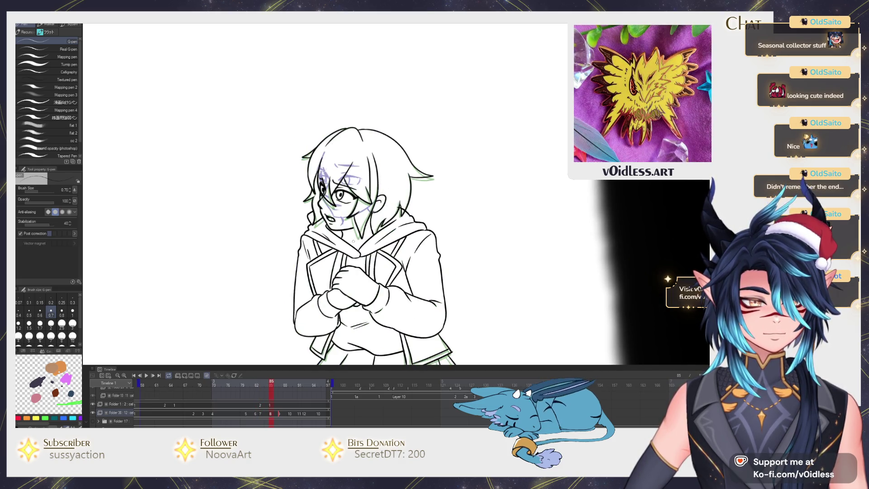
{"action": "key", "text": "Left"}
{"action": "key", "text": "Left"}
On frame 83, ink the chin and neck, left hood collar, jacket edge and clasped-hand lines
{"action": "mouse_move", "coordinate": [340, 225]}
{"action": "left_mouse_down"}
{"action": "mouse_move", "coordinate": [383, 217]}
{"action": "mouse_move", "coordinate": [377, 239]}
{"action": "left_mouse_up"}
{"action": "key", "text": "Left"}
{"action": "key", "text": "Right"}
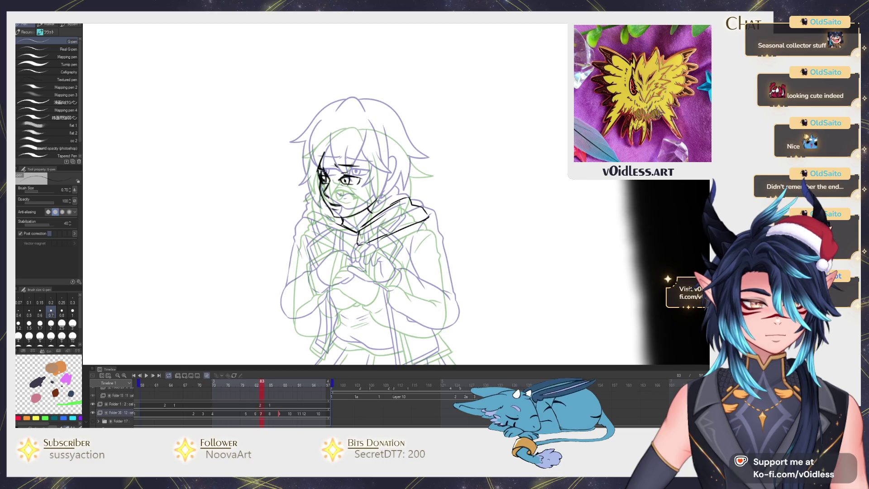
{"action": "mouse_move", "coordinate": [309, 226]}
{"action": "left_mouse_down"}
{"action": "mouse_move", "coordinate": [301, 232]}
{"action": "mouse_move", "coordinate": [349, 246]}
{"action": "mouse_move", "coordinate": [321, 211]}
{"action": "left_mouse_up"}
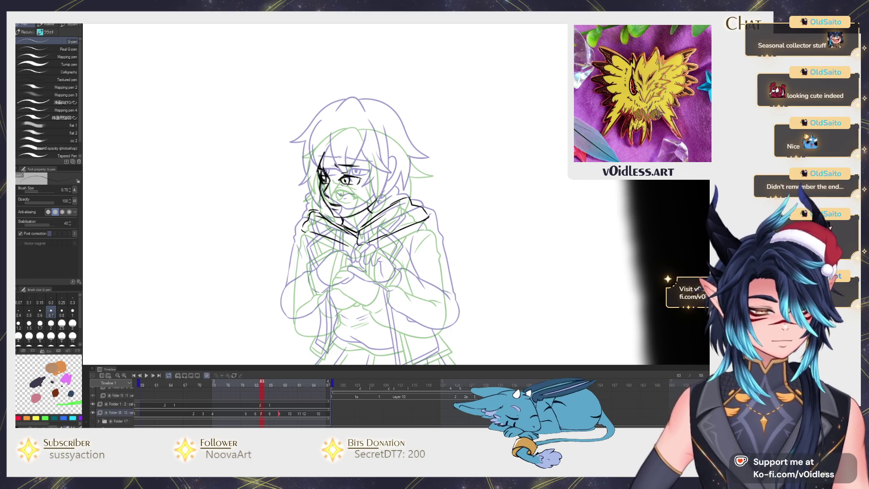
{"action": "scroll", "coordinate": [376, 256], "scroll_direction": "up", "scroll_amount": 1}
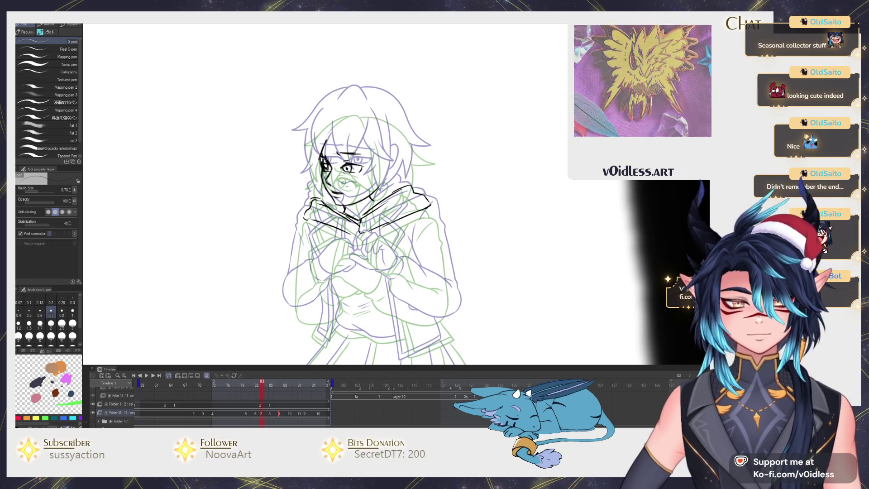
{"action": "left_click_drag", "start_coordinate": [295, 274], "coordinate": [288, 302]}
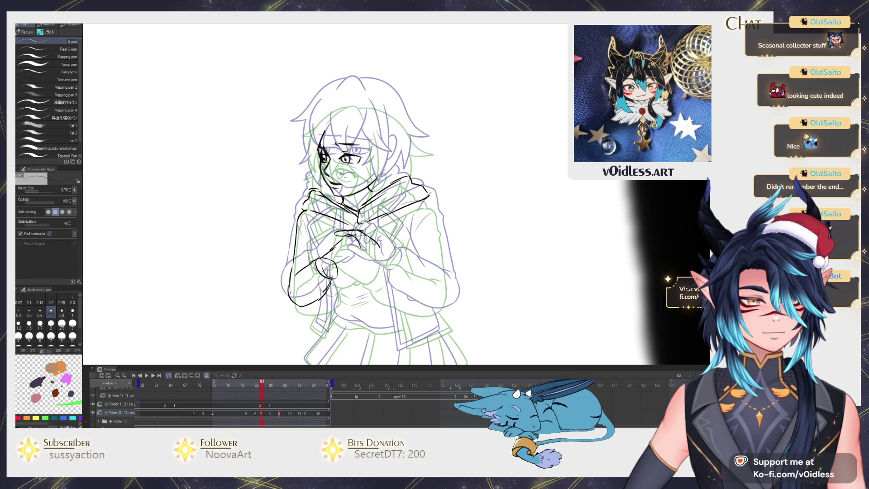
{"action": "left_click_drag", "start_coordinate": [347, 258], "coordinate": [360, 261]}
{"action": "left_click_drag", "start_coordinate": [368, 234], "coordinate": [364, 247]}
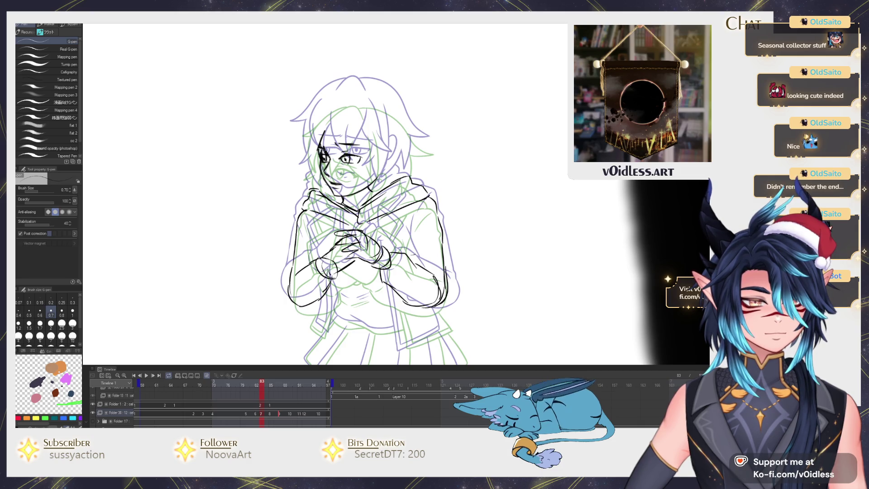
Extend the arm outline down and to the left
{"action": "key", "text": "e"}
{"action": "key", "text": "p"}
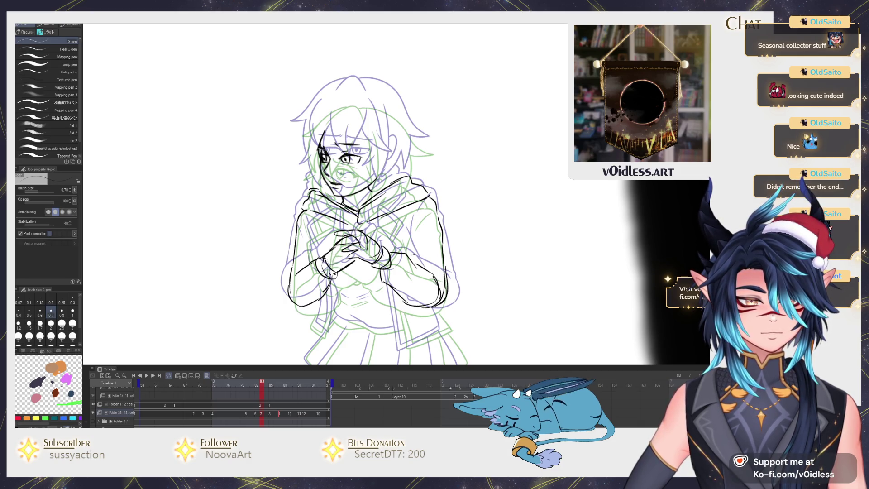
{"action": "scroll", "coordinate": [334, 287], "scroll_direction": "down", "scroll_amount": 2}
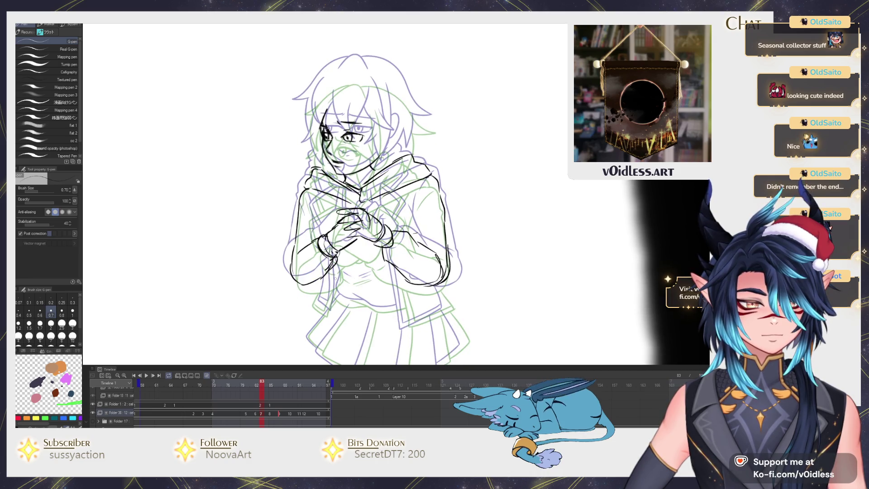
{"action": "left_click_drag", "start_coordinate": [332, 303], "coordinate": [319, 312]}
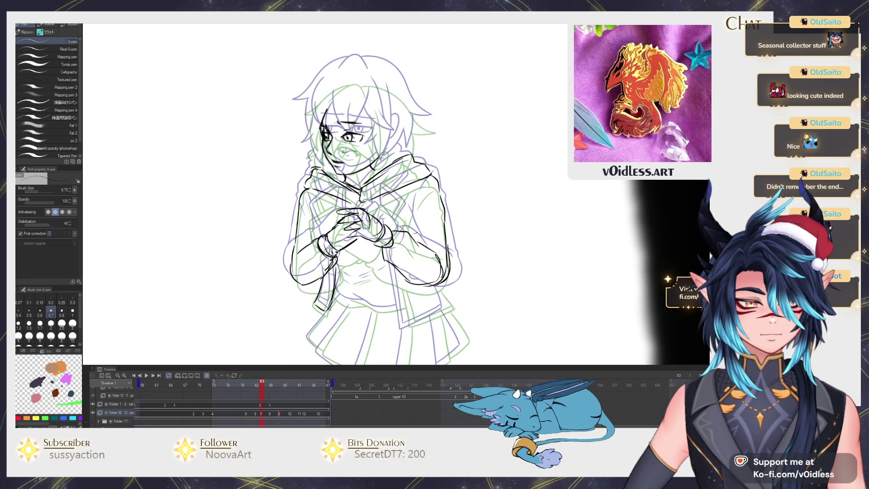
{"action": "scroll", "coordinate": [375, 204], "scroll_direction": "down", "scroll_amount": 1}
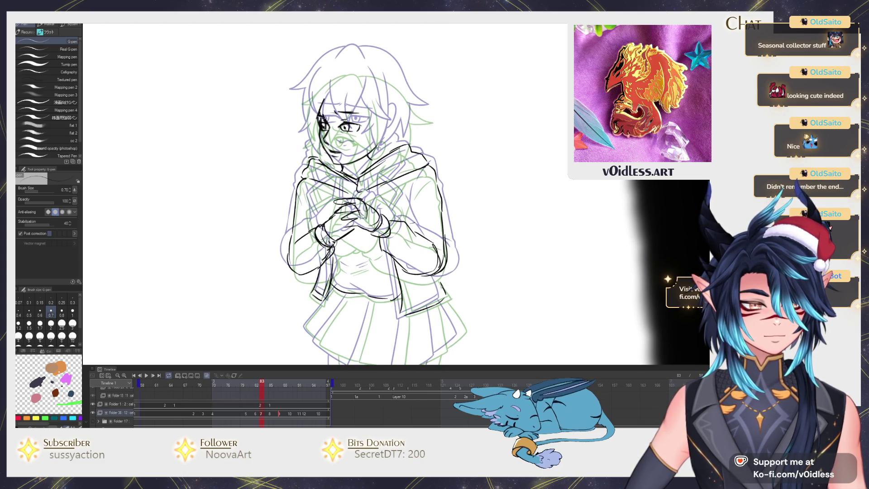
{"action": "scroll", "coordinate": [434, 244], "scroll_direction": "down", "scroll_amount": 5}
Ink the skirt's right fold, left-centre pleat, redrawn lower-left hem and left waist edge, then play
{"action": "left_click_drag", "start_coordinate": [425, 262], "coordinate": [427, 308]}
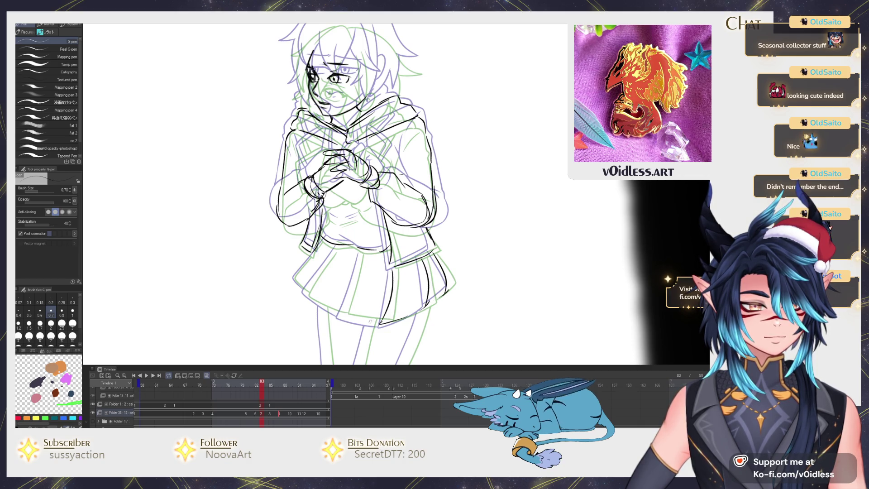
{"action": "left_click_drag", "start_coordinate": [344, 313], "coordinate": [355, 282]}
{"action": "left_click_drag", "start_coordinate": [327, 308], "coordinate": [346, 316]}
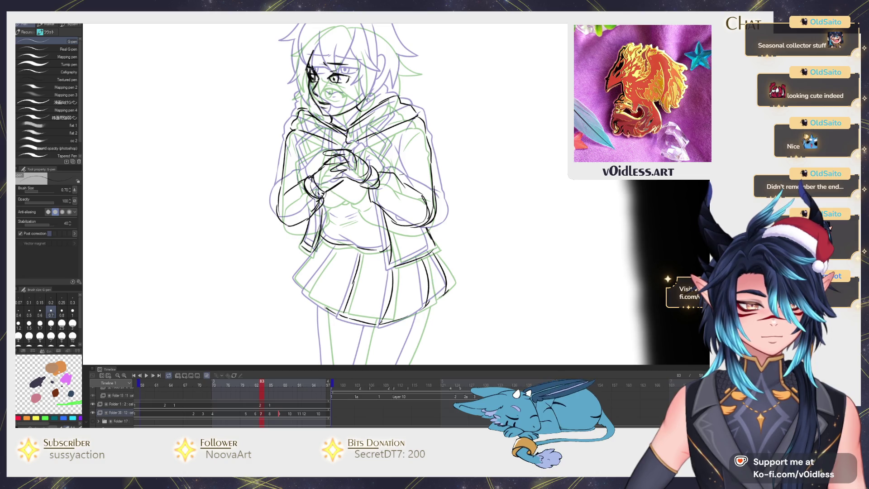
{"action": "key", "text": "ctrl+z"}
{"action": "left_click_drag", "start_coordinate": [306, 294], "coordinate": [337, 316]}
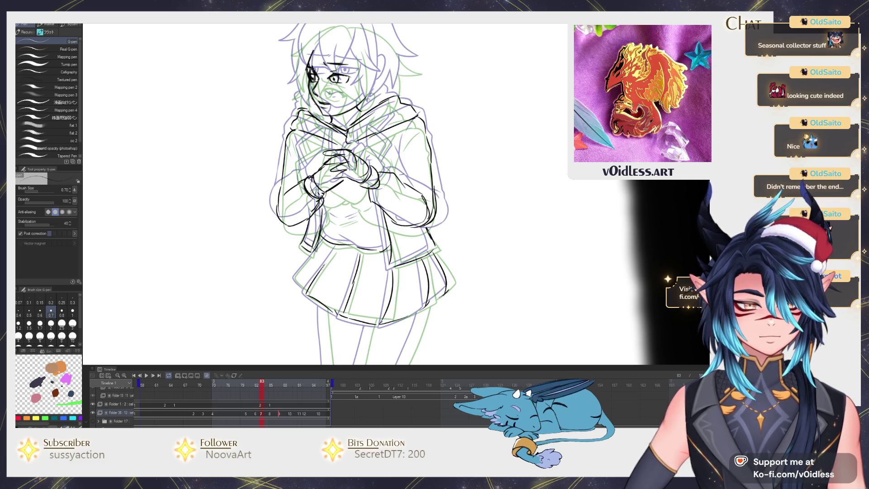
{"action": "left_click_drag", "start_coordinate": [330, 236], "coordinate": [303, 266]}
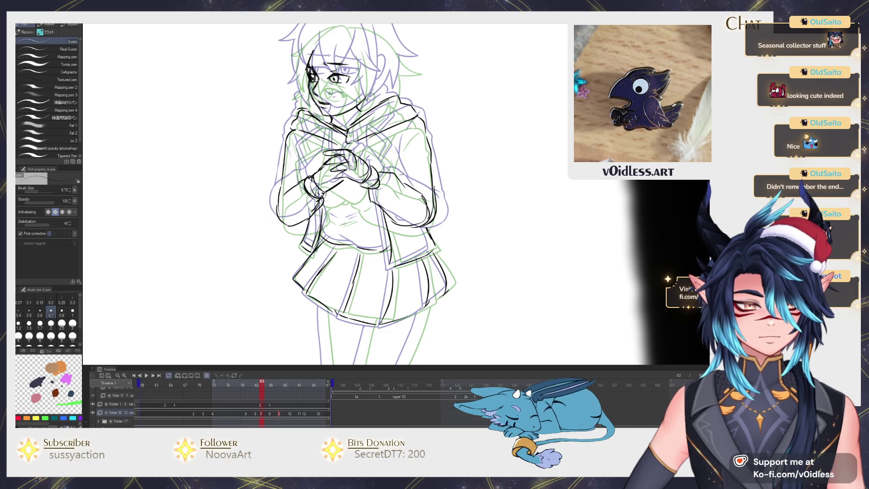
{"action": "key", "text": "p"}
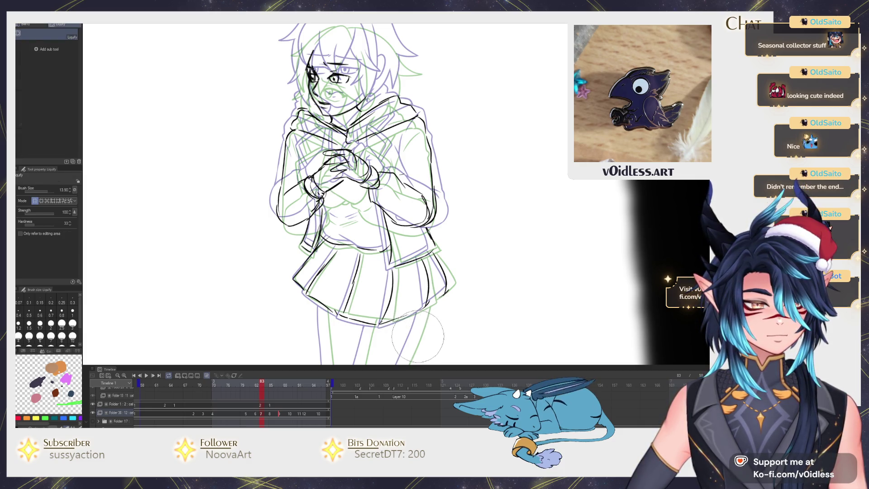
{"action": "key", "text": "space"}
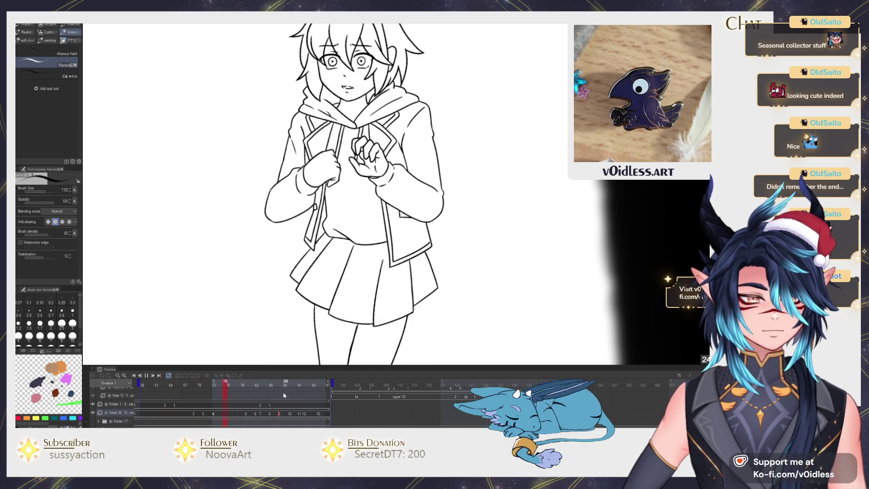
Stop playback, return to the inking pen, then play again and stop on a frame
{"action": "key", "text": "space"}
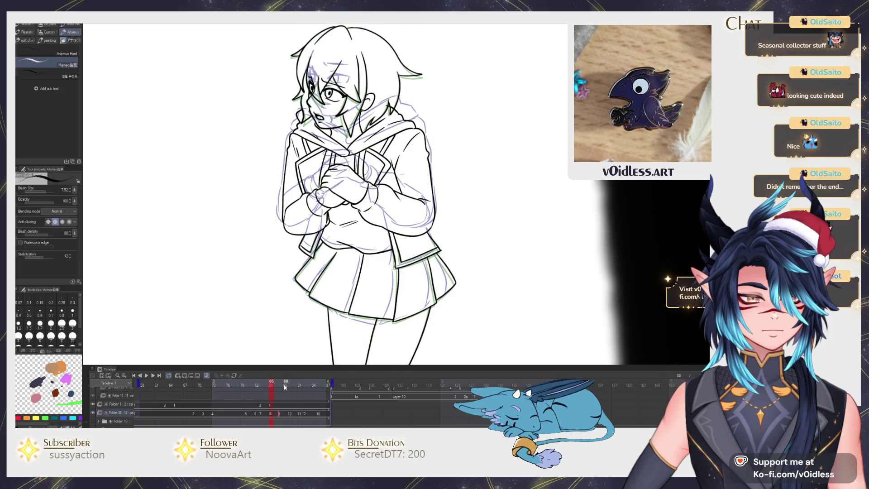
{"action": "key", "text": "p"}
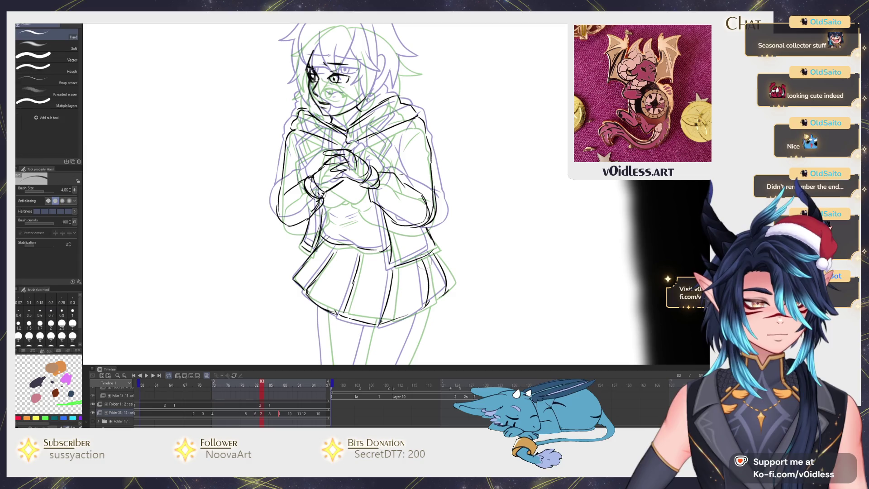
{"action": "key", "text": "space"}
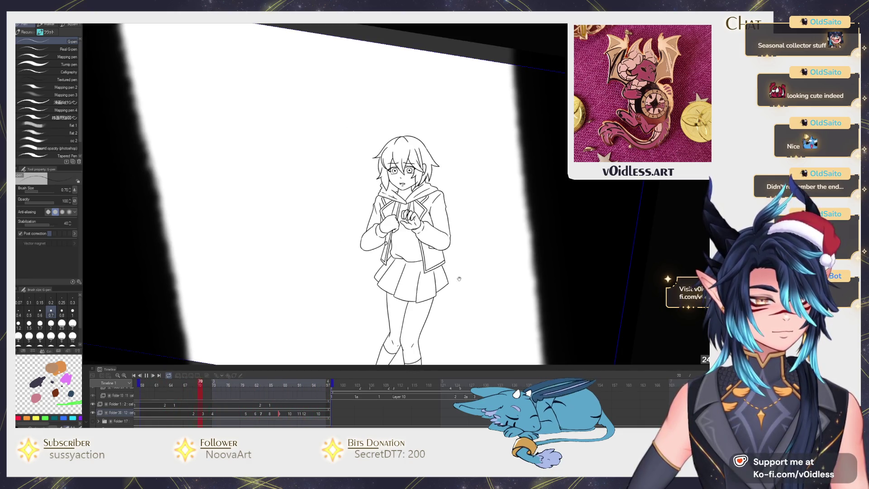
{"action": "key", "text": "space"}
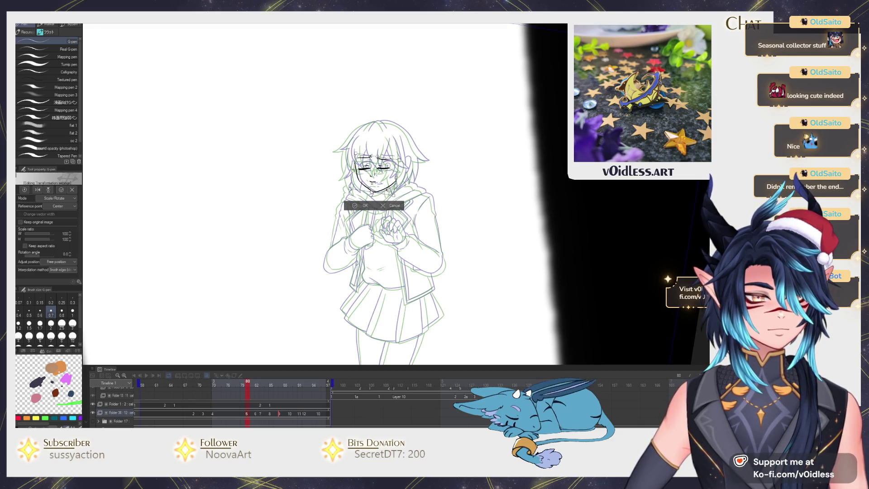
Zoom in and ink the left side of the hood collar on the eyes-closed frame
{"action": "scroll", "coordinate": [387, 185], "scroll_direction": "up", "scroll_amount": 3}
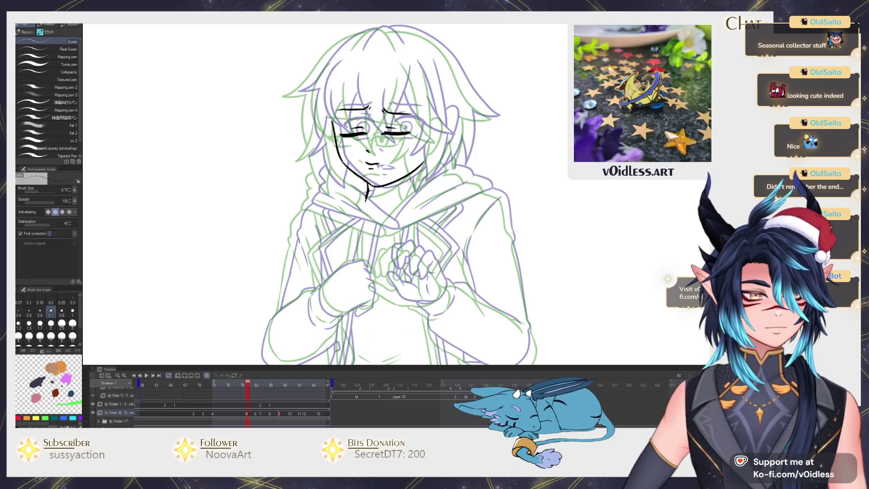
{"action": "scroll", "coordinate": [408, 194], "scroll_direction": "up", "scroll_amount": 2}
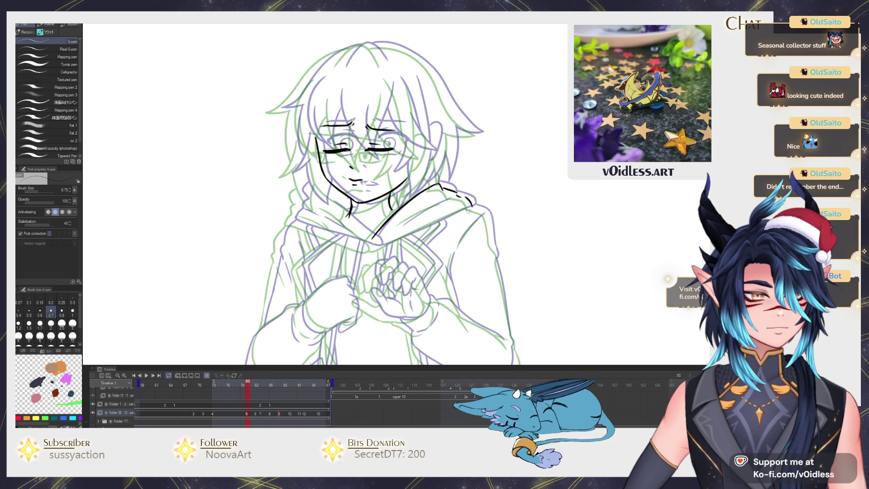
{"action": "mouse_move", "coordinate": [362, 245]}
{"action": "left_mouse_down"}
{"action": "mouse_move", "coordinate": [366, 236]}
{"action": "mouse_move", "coordinate": [342, 216]}
{"action": "left_mouse_up"}
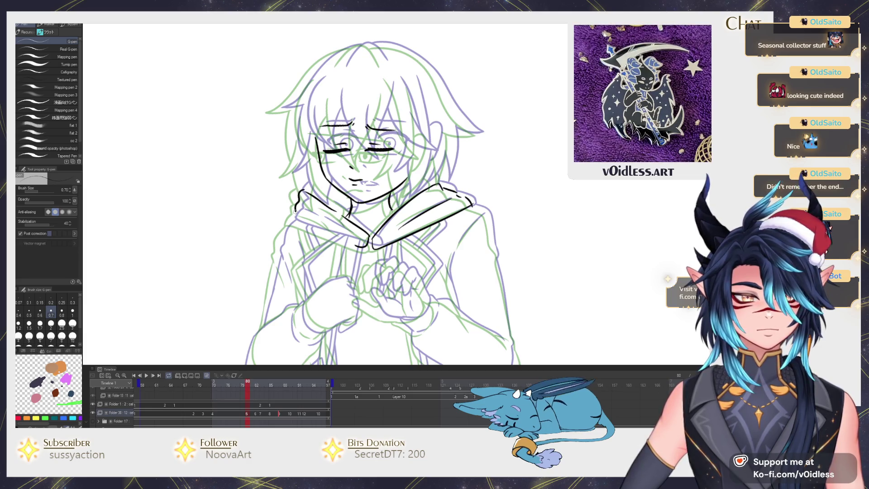
{"action": "left_click_drag", "start_coordinate": [343, 213], "coordinate": [326, 202]}
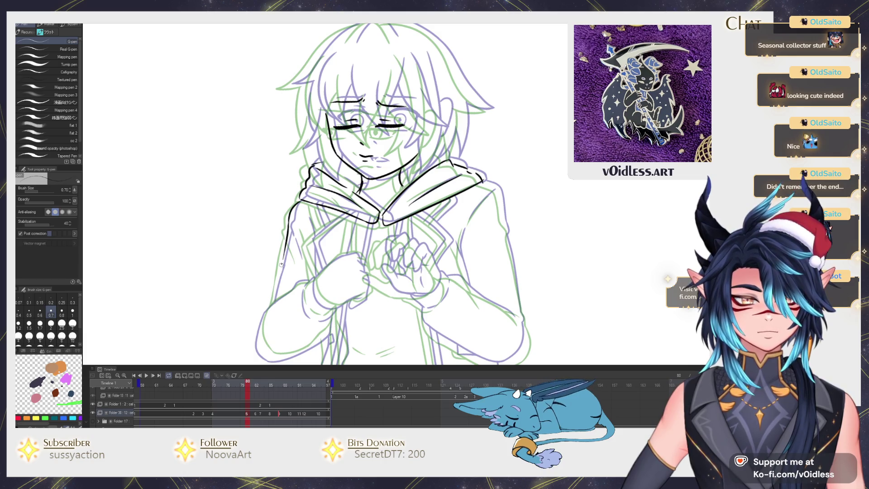
{"action": "left_click_drag", "start_coordinate": [386, 299], "coordinate": [380, 279]}
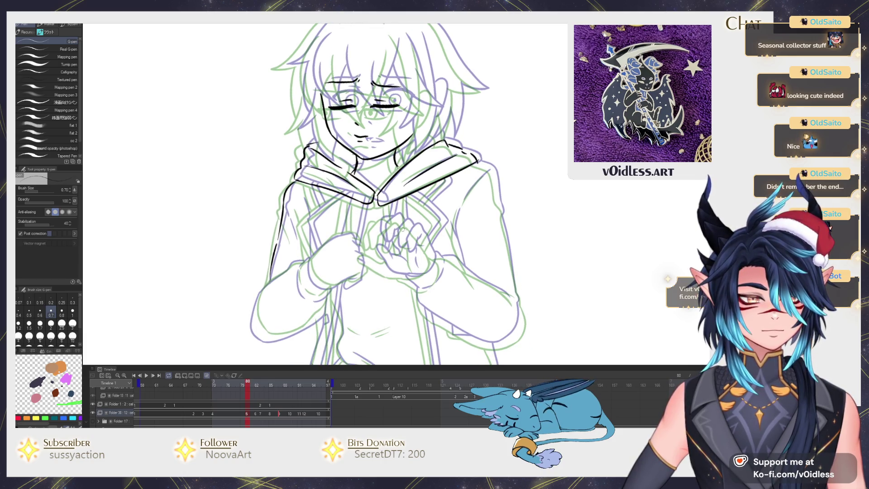
{"action": "key", "text": "Right"}
{"action": "key", "text": "Right"}
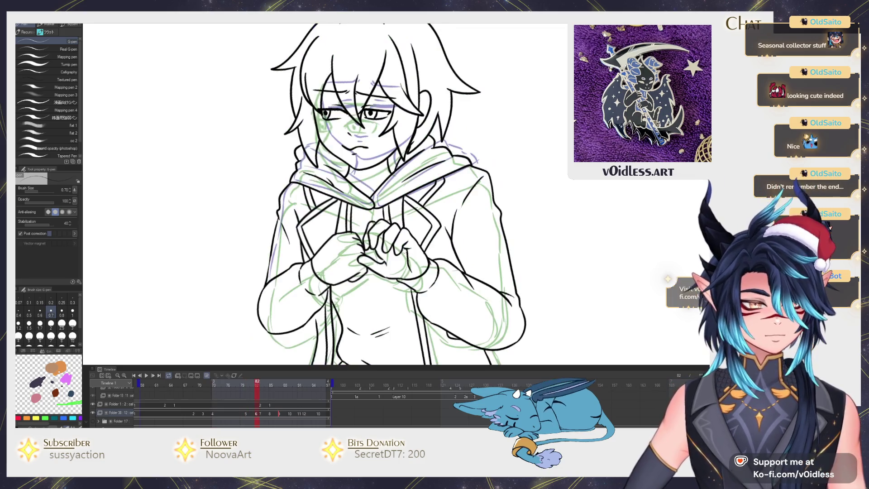
Lasso the clasped hands, rotate them to a better angle, and play to check them
{"action": "key", "text": "m"}
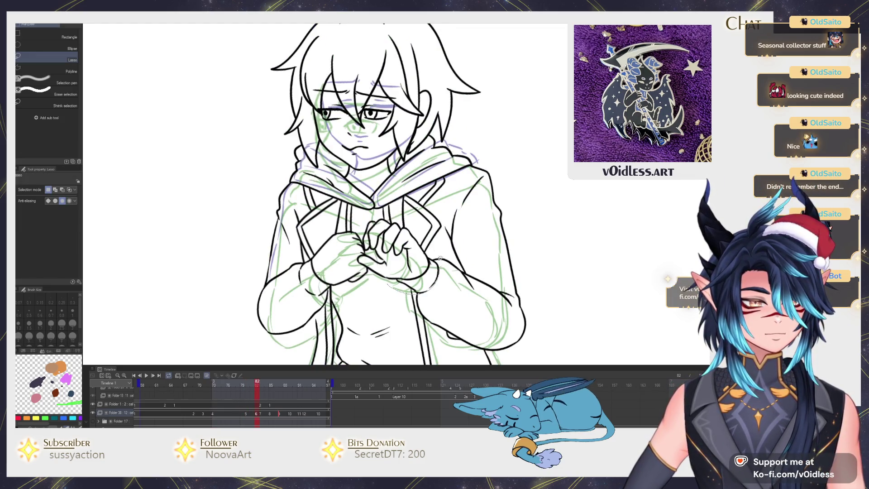
{"action": "left_click_drag", "start_coordinate": [357, 247], "coordinate": [357, 246]}
{"action": "key", "text": "Left"}
{"action": "key", "text": "Left"}
{"action": "key", "text": "ctrl+t"}
{"action": "left_click_drag", "start_coordinate": [441, 276], "coordinate": [423, 266]}
{"action": "key", "text": "Return"}
{"action": "key", "text": "e"}
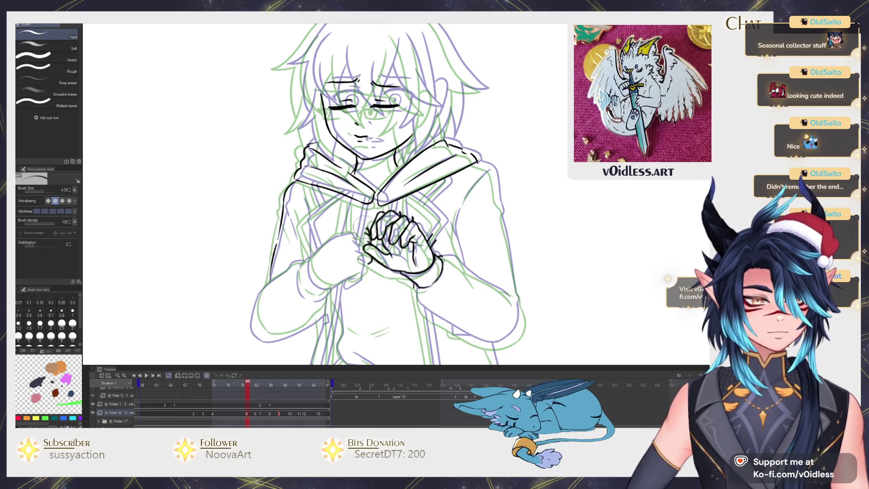
{"action": "key", "text": "p"}
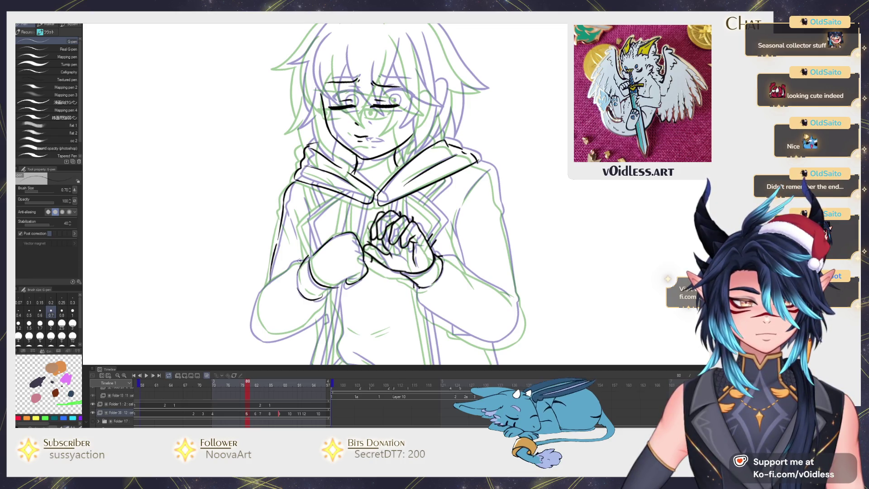
{"action": "key", "text": "space"}
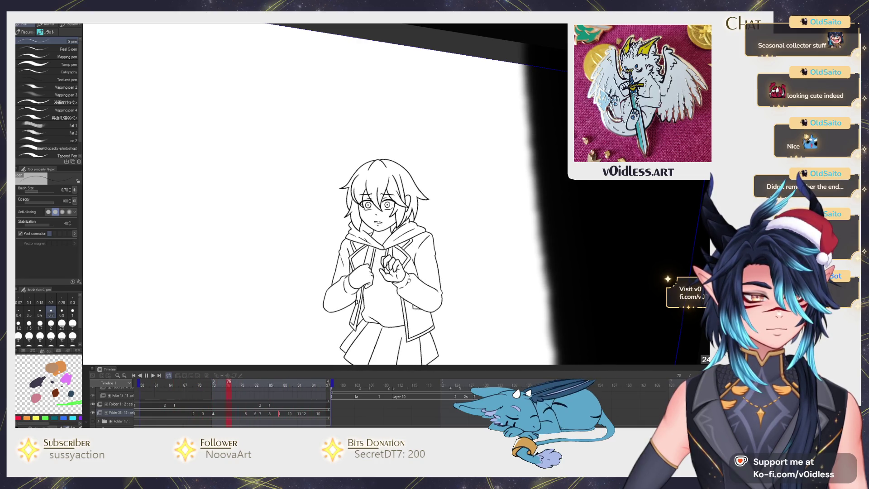
{"action": "key", "text": "space"}
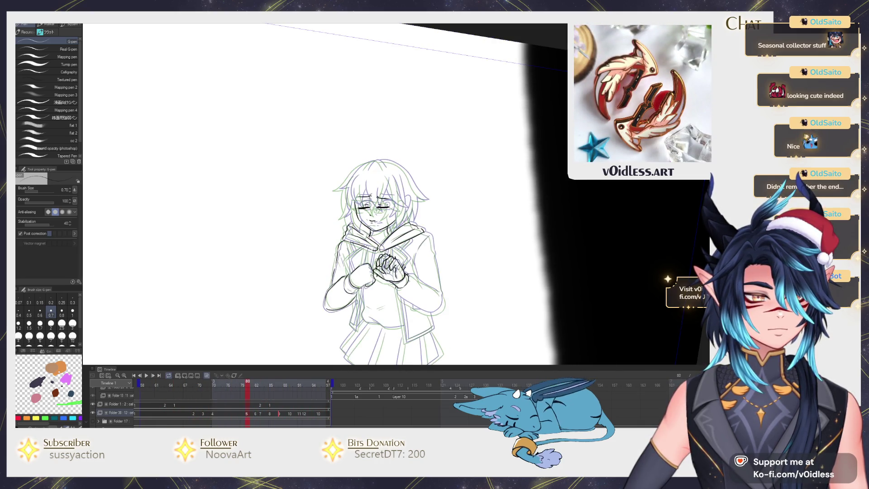
{"action": "scroll", "coordinate": [418, 250], "scroll_direction": "up", "scroll_amount": 3}
{"action": "key", "text": "e"}
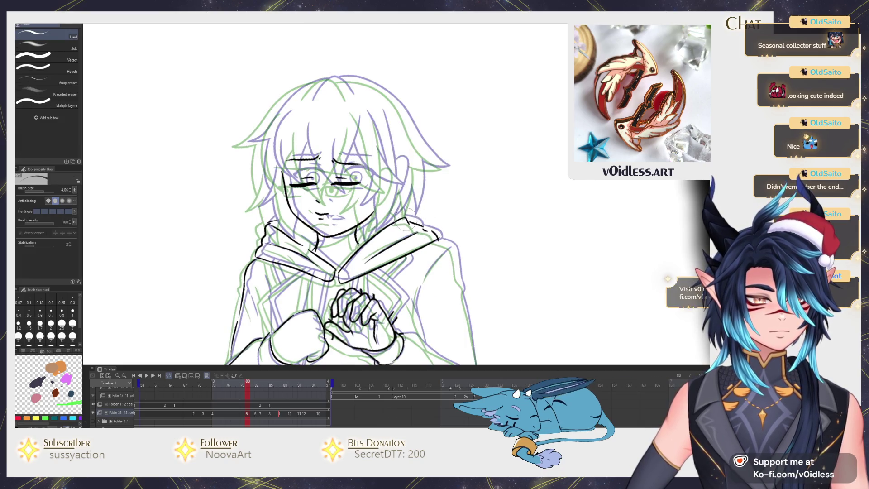
{"action": "key", "text": "p"}
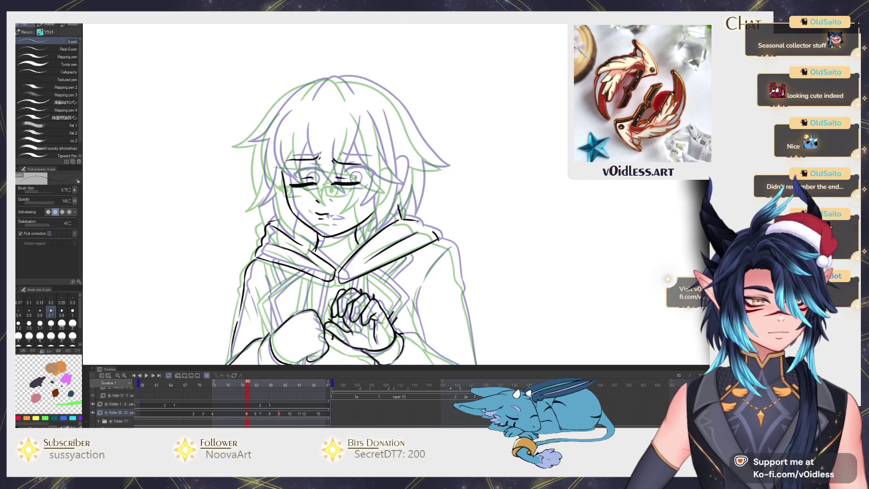
{"action": "scroll", "coordinate": [439, 246], "scroll_direction": "down", "scroll_amount": 3}
{"action": "key", "text": "^"}
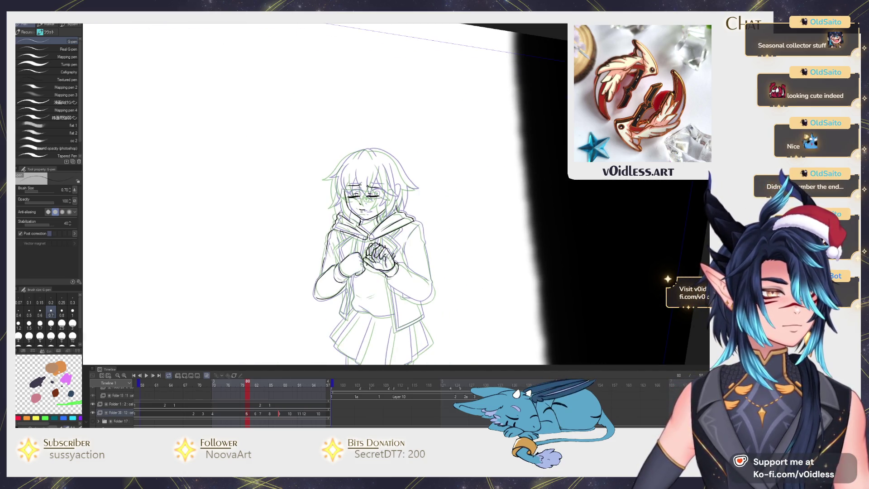
{"action": "key", "text": "space"}
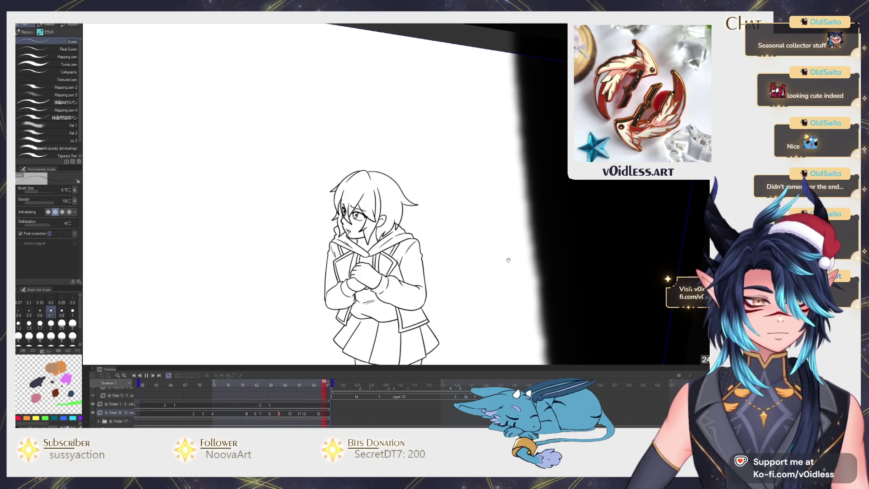
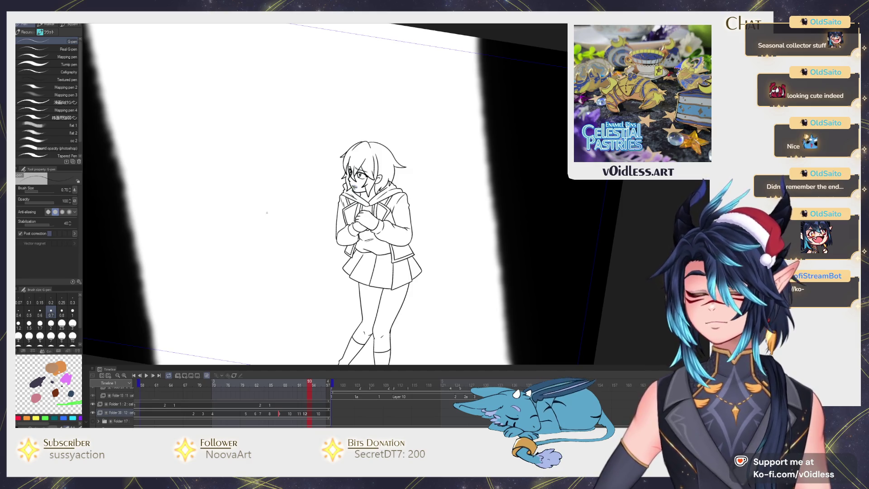
Preview the animation, then settle on frame 80 and flip to the previous cel to compare
{"action": "key", "text": "space"}
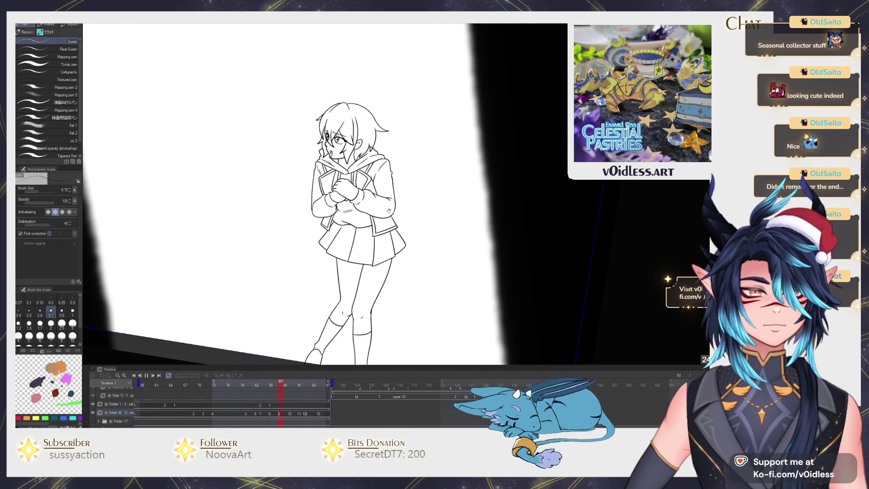
{"action": "left_click", "coordinate": [146, 375]}
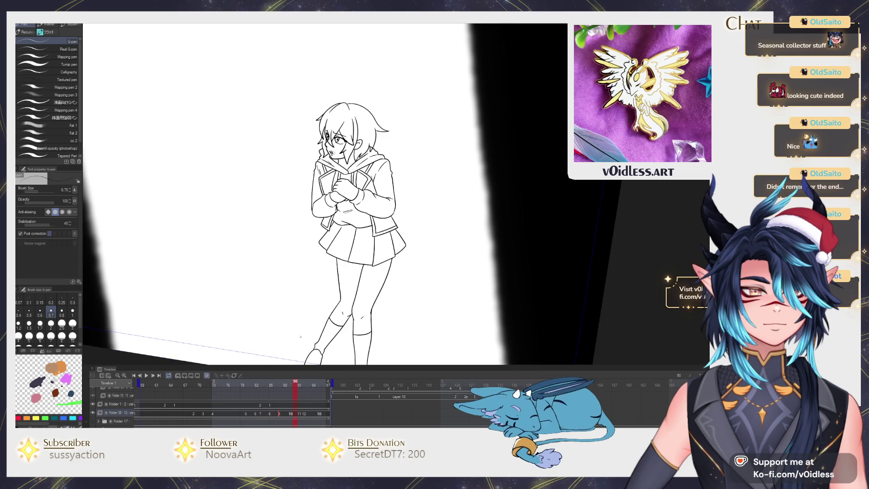
{"action": "left_click", "coordinate": [247, 381]}
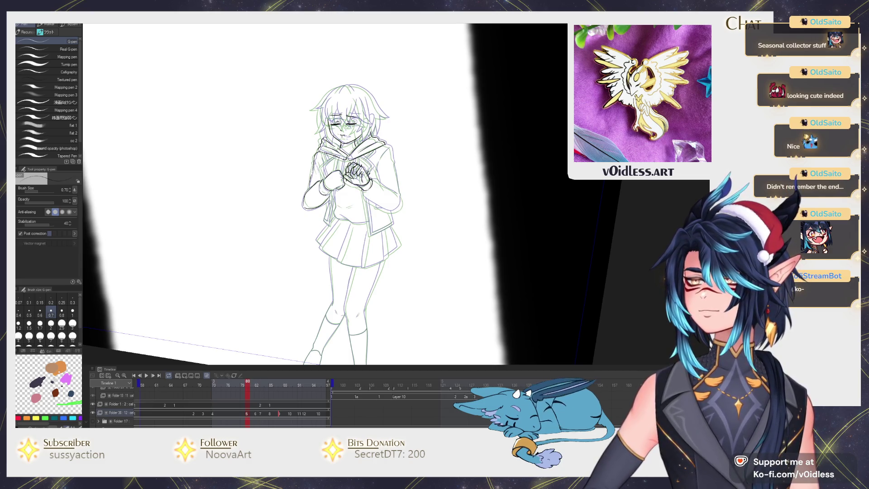
{"action": "key", "text": "Left"}
{"action": "key", "text": "Right"}
Replay the animation once more, then zoom in on the girl's face
{"action": "key", "text": "space"}
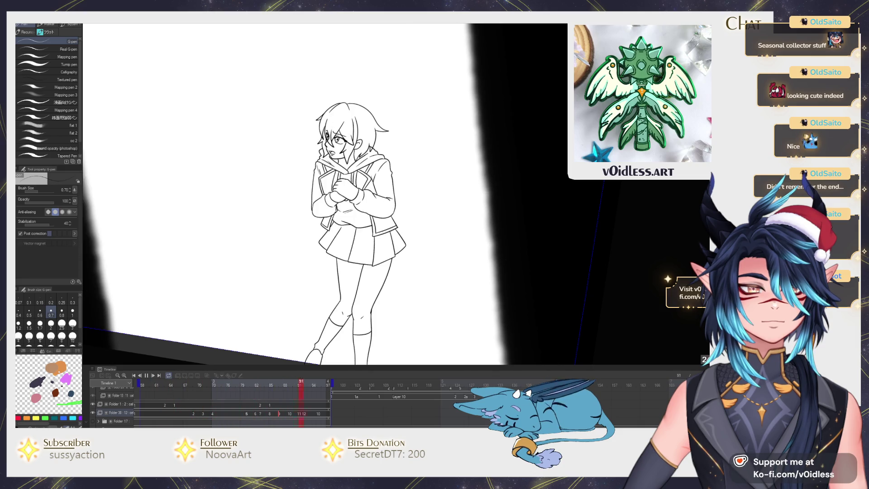
{"action": "key", "text": "Return"}
{"action": "key", "text": "Return"}
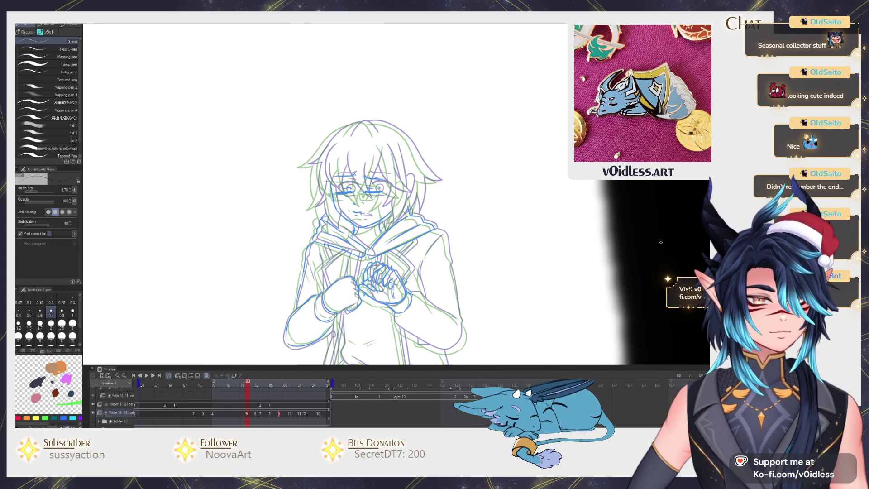
{"action": "scroll", "coordinate": [358, 207], "scroll_direction": "up", "scroll_amount": 5}
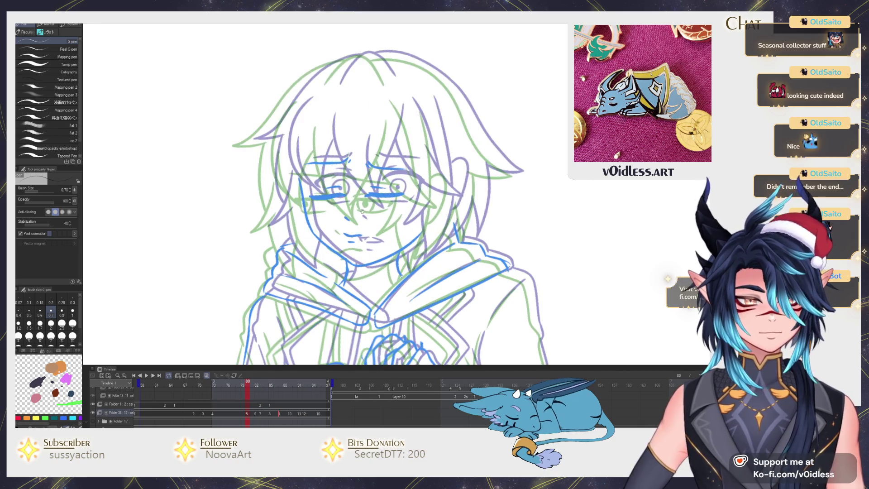
Ink the closed eyelids, left eyebrow, nose and mouth in black
{"action": "mouse_move", "coordinate": [358, 207]}
{"action": "left_mouse_down"}
{"action": "mouse_move", "coordinate": [440, 200]}
{"action": "mouse_move", "coordinate": [372, 187]}
{"action": "left_mouse_up"}
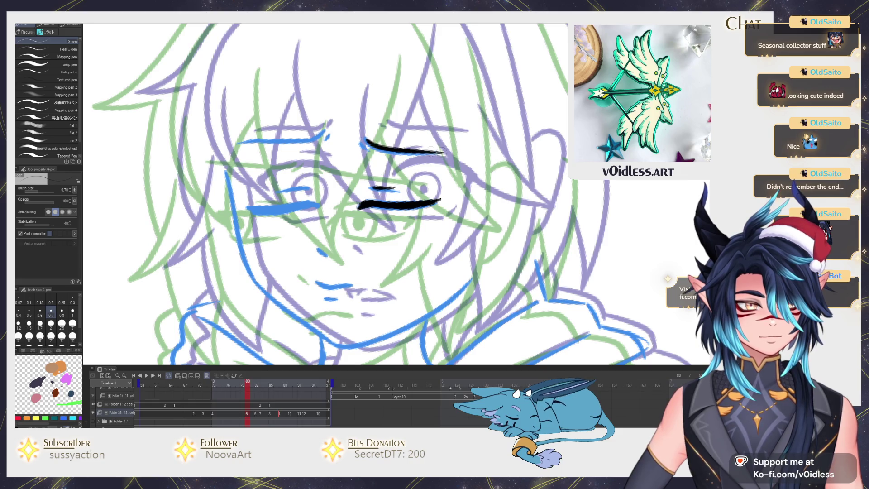
{"action": "left_click_drag", "start_coordinate": [237, 143], "coordinate": [329, 130]}
{"action": "left_click_drag", "start_coordinate": [278, 190], "coordinate": [312, 188]}
{"action": "left_click_drag", "start_coordinate": [246, 209], "coordinate": [322, 202]}
{"action": "mouse_move", "coordinate": [317, 248]}
{"action": "left_mouse_down"}
{"action": "mouse_move", "coordinate": [351, 285]}
{"action": "mouse_move", "coordinate": [333, 297]}
{"action": "left_mouse_up"}
{"action": "left_click_drag", "start_coordinate": [310, 284], "coordinate": [339, 239]}
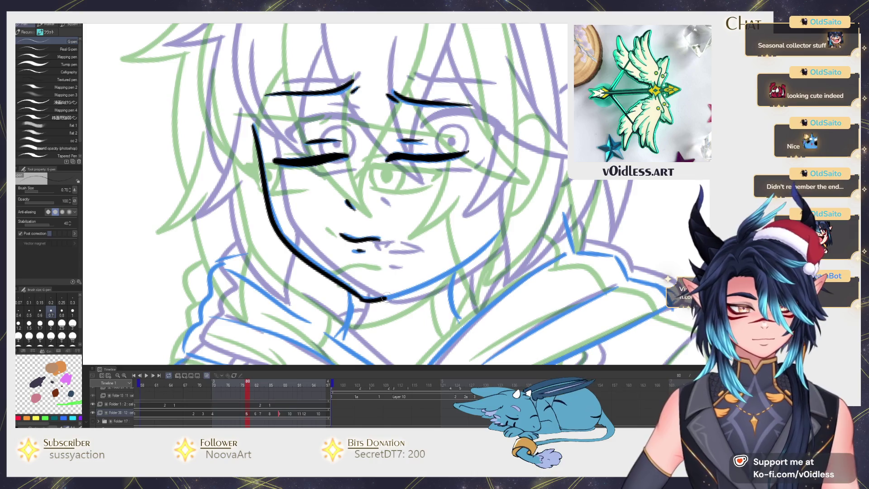
Ink a short neck line below the chin, checking it against the earlier cel
{"action": "left_click_drag", "start_coordinate": [501, 225], "coordinate": [433, 218]}
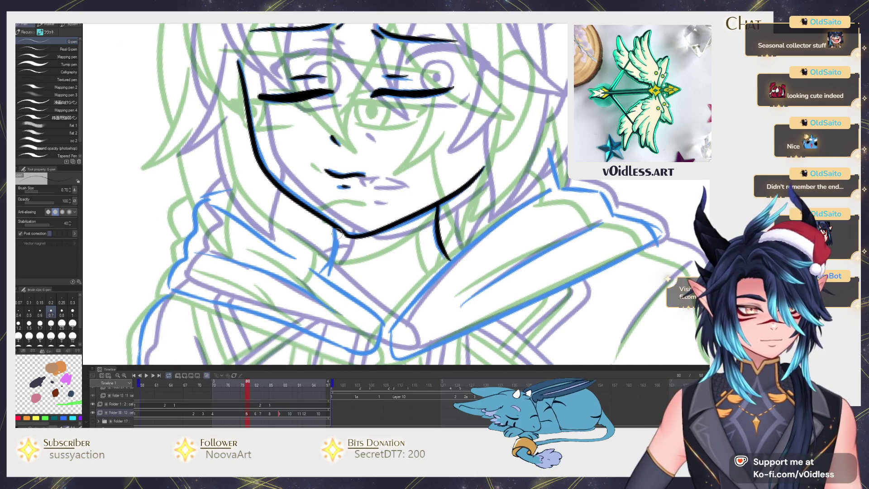
{"action": "mouse_move", "coordinate": [318, 284]}
{"action": "left_mouse_down"}
{"action": "mouse_move", "coordinate": [340, 242]}
{"action": "mouse_move", "coordinate": [316, 222]}
{"action": "left_mouse_up"}
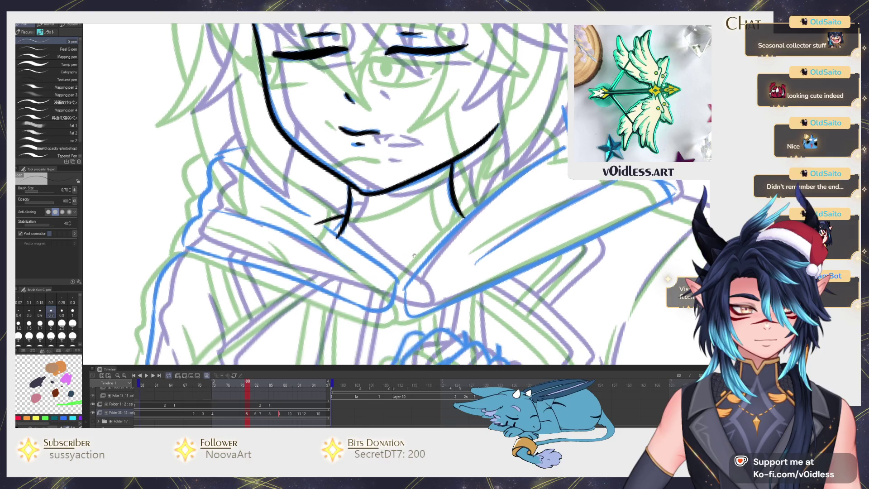
{"action": "left_click_drag", "start_coordinate": [390, 303], "coordinate": [388, 279]}
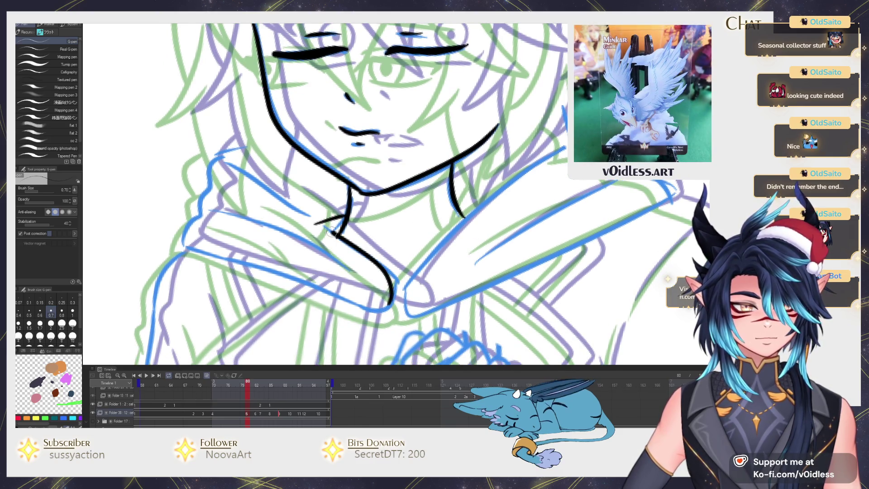
{"action": "left_click_drag", "start_coordinate": [230, 150], "coordinate": [253, 168]}
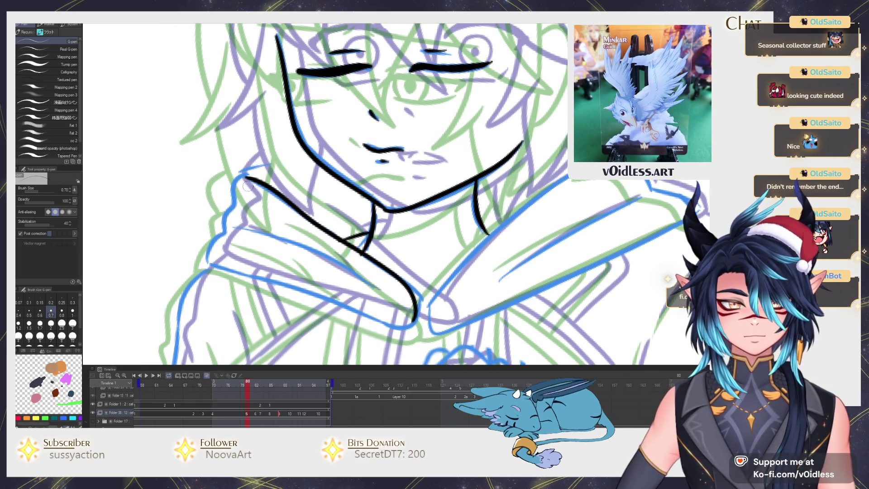
{"action": "key", "text": "Left"}
{"action": "key", "text": "Right"}
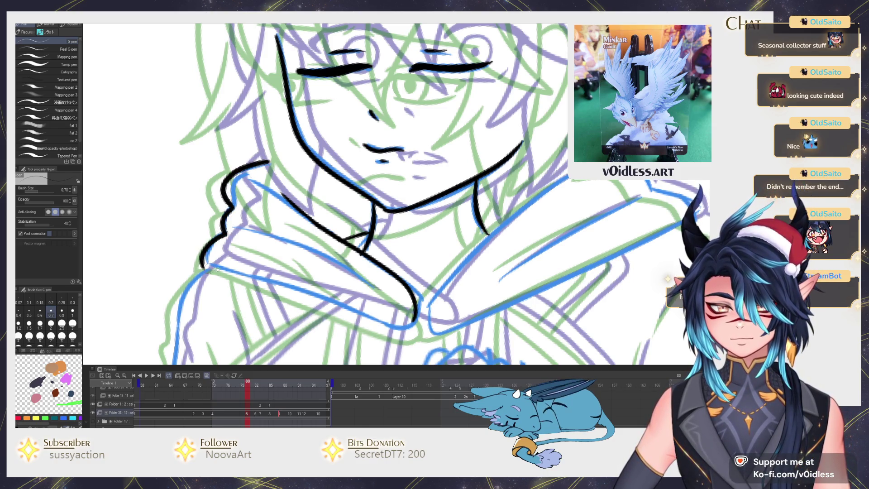
Ink the arm line running down from the shoulder past the collar
{"action": "left_click_drag", "start_coordinate": [212, 269], "coordinate": [264, 220]}
{"action": "left_click_drag", "start_coordinate": [409, 276], "coordinate": [322, 303]}
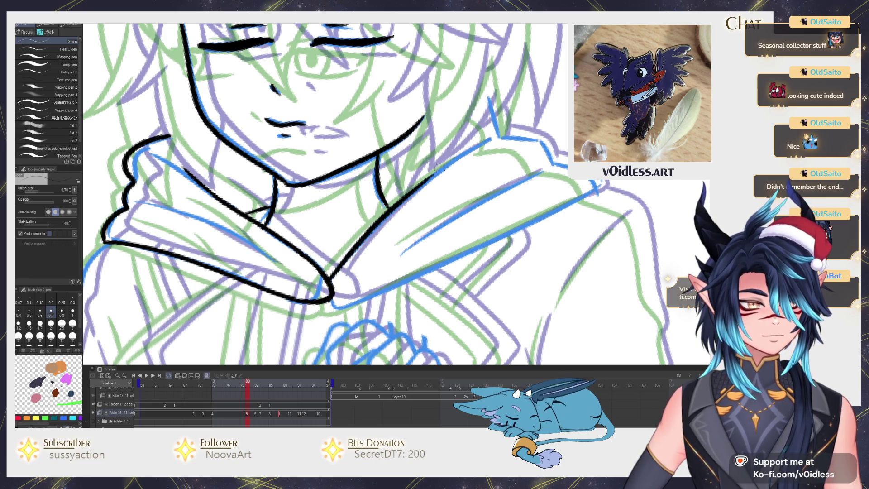
{"action": "left_click_drag", "start_coordinate": [467, 152], "coordinate": [451, 182]}
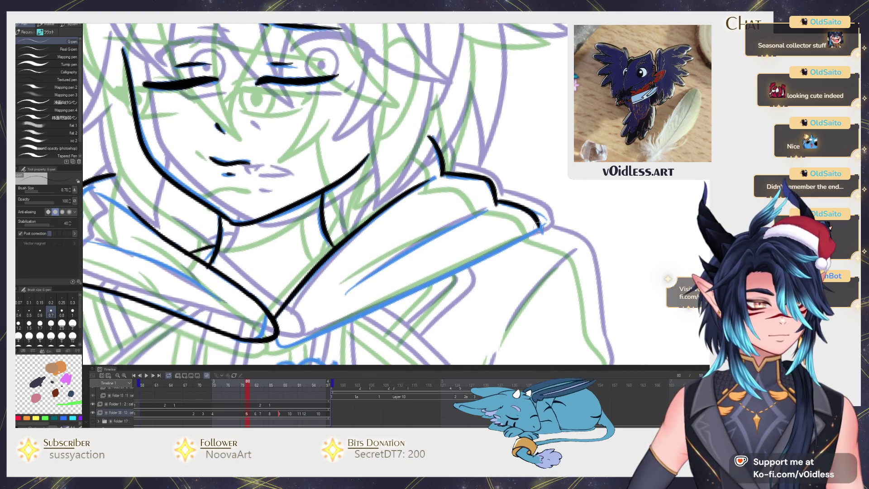
{"action": "scroll", "coordinate": [537, 218], "scroll_direction": "down", "scroll_amount": 2}
{"action": "left_click_drag", "start_coordinate": [538, 204], "coordinate": [402, 272]}
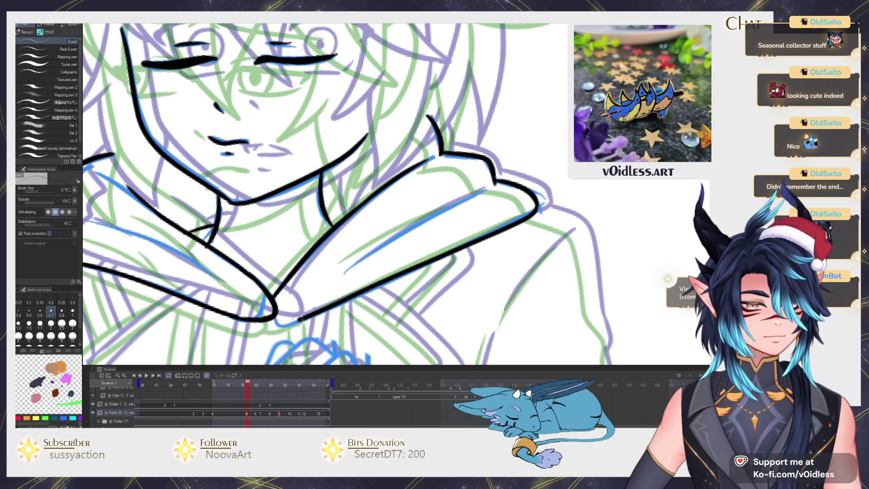
{"action": "left_click_drag", "start_coordinate": [335, 268], "coordinate": [333, 284]}
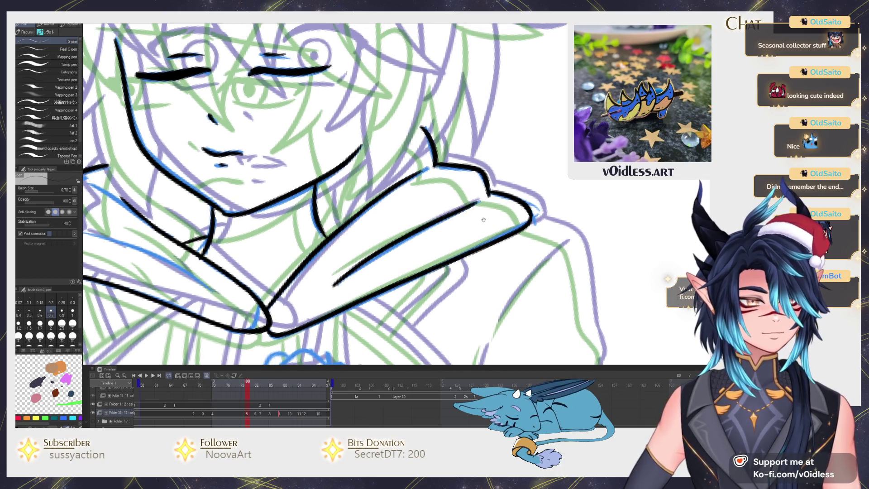
{"action": "scroll", "coordinate": [485, 218], "scroll_direction": "down", "scroll_amount": 3}
{"action": "scroll", "coordinate": [395, 157], "scroll_direction": "up", "scroll_amount": 3}
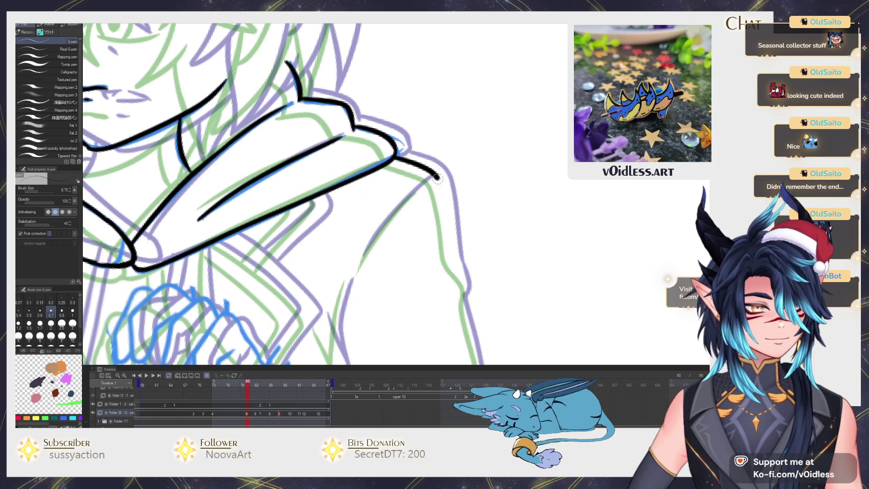
Ink the sleeve outline down to the cuff corner
{"action": "left_click_drag", "start_coordinate": [453, 262], "coordinate": [419, 145]}
{"action": "left_click_drag", "start_coordinate": [433, 225], "coordinate": [447, 292]}
{"action": "left_click_drag", "start_coordinate": [447, 292], "coordinate": [434, 217]}
{"action": "left_click_drag", "start_coordinate": [448, 302], "coordinate": [439, 215]}
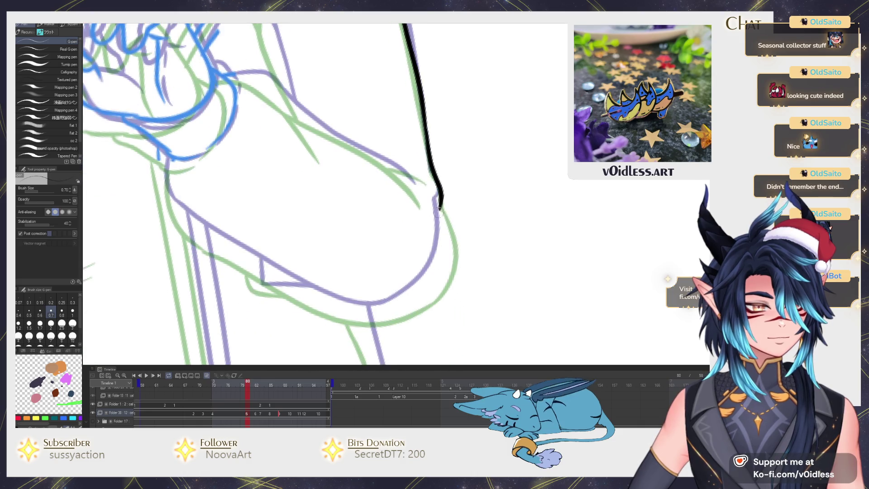
{"action": "left_click_drag", "start_coordinate": [292, 288], "coordinate": [262, 271]}
{"action": "left_click_drag", "start_coordinate": [263, 270], "coordinate": [305, 295]}
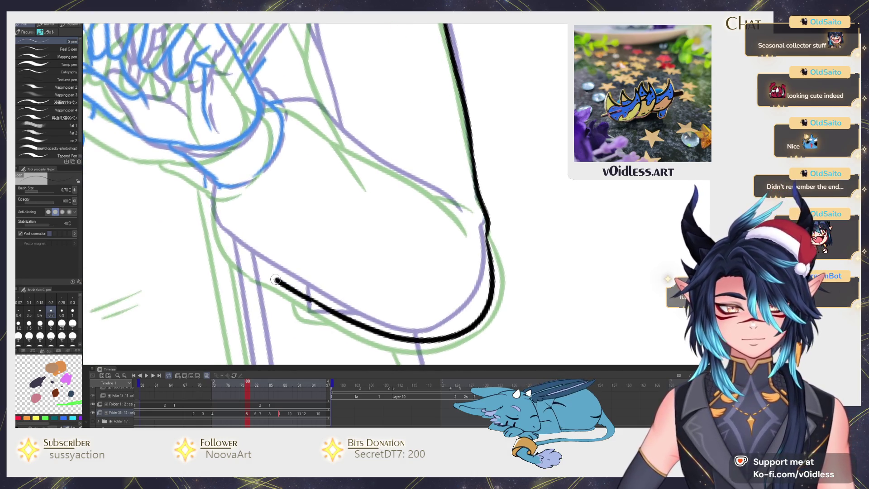
{"action": "left_click_drag", "start_coordinate": [218, 227], "coordinate": [212, 194]}
{"action": "left_click_drag", "start_coordinate": [213, 194], "coordinate": [288, 283]}
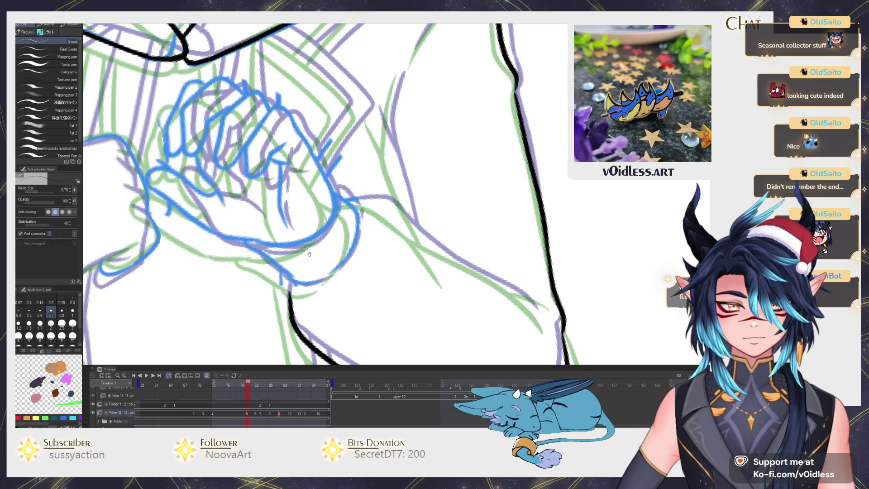
{"action": "left_click_drag", "start_coordinate": [311, 252], "coordinate": [376, 271]}
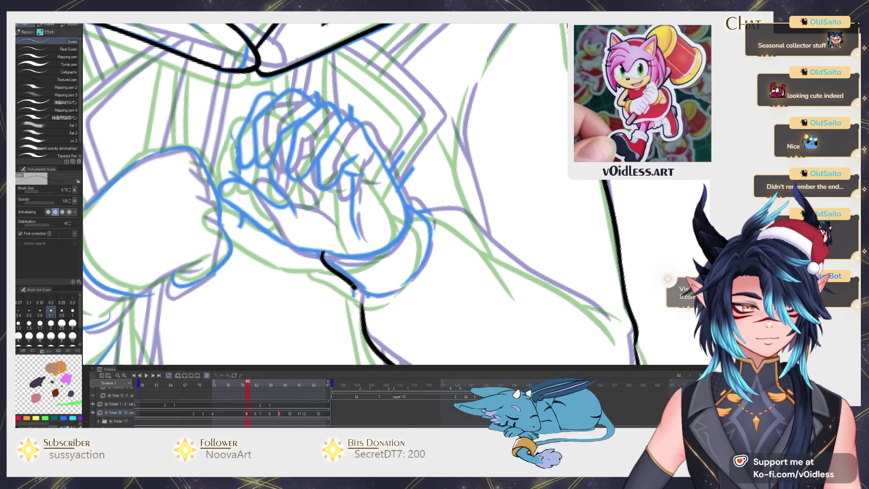
Extend and touch up the sleeve lines, closing the gap near the top
{"action": "left_click_drag", "start_coordinate": [430, 226], "coordinate": [409, 209]}
{"action": "left_click_drag", "start_coordinate": [430, 213], "coordinate": [374, 201]}
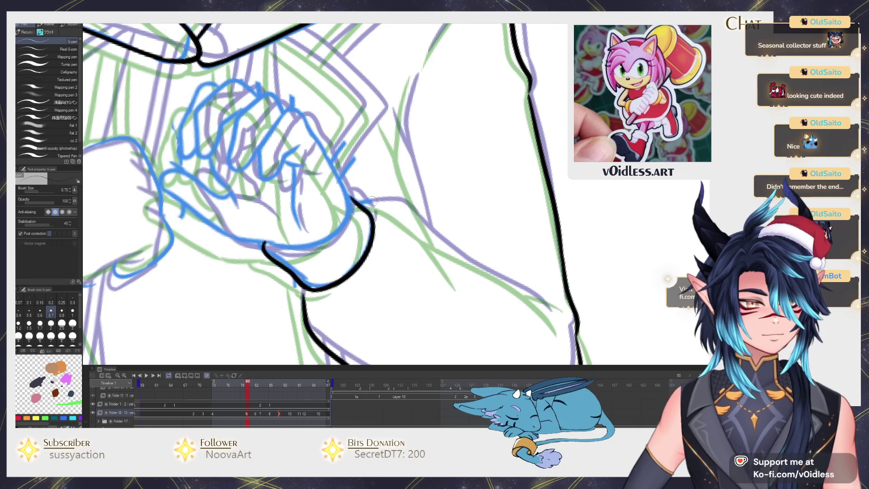
{"action": "left_click_drag", "start_coordinate": [424, 239], "coordinate": [464, 291]}
{"action": "left_click_drag", "start_coordinate": [446, 246], "coordinate": [389, 212]}
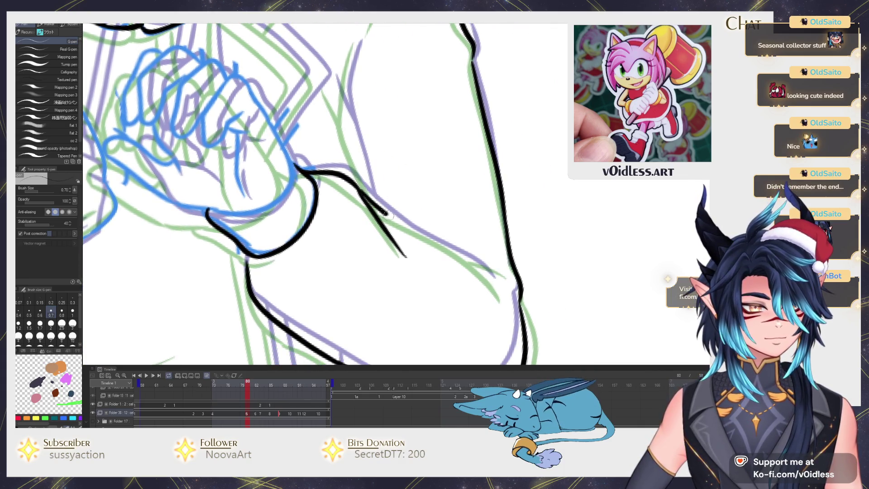
{"action": "left_click_drag", "start_coordinate": [475, 262], "coordinate": [502, 289]}
{"action": "left_click_drag", "start_coordinate": [372, 205], "coordinate": [404, 284]}
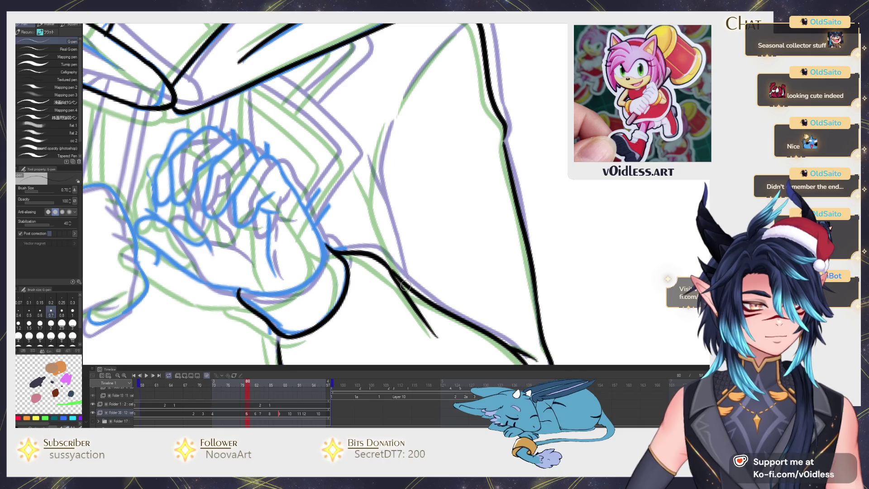
{"action": "left_click_drag", "start_coordinate": [376, 194], "coordinate": [392, 120]}
{"action": "left_click_drag", "start_coordinate": [392, 120], "coordinate": [348, 249]}
{"action": "left_click_drag", "start_coordinate": [405, 173], "coordinate": [484, 195]}
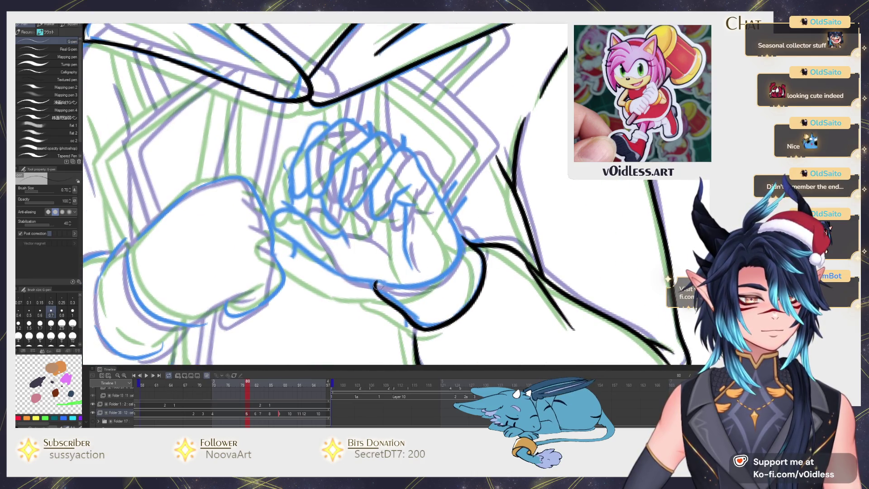
Ink the lower and lower-left edges of the clasped hand
{"action": "left_click_drag", "start_coordinate": [343, 275], "coordinate": [421, 285]}
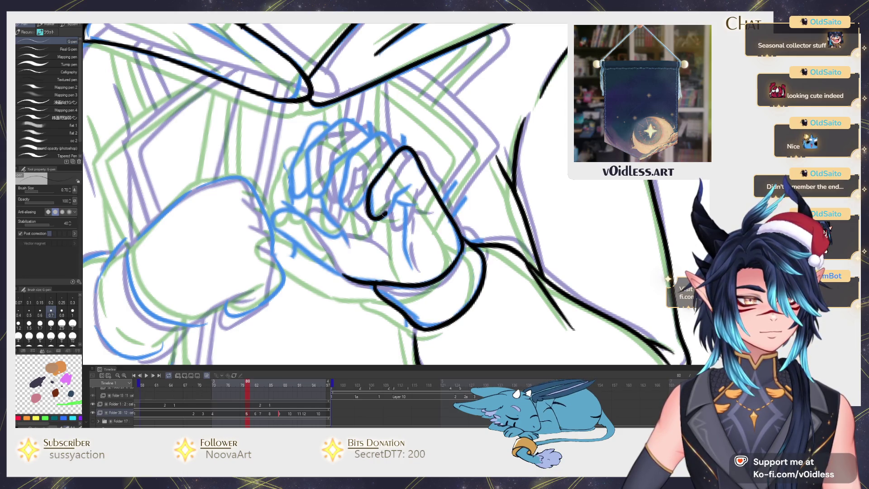
{"action": "left_click_drag", "start_coordinate": [372, 171], "coordinate": [392, 199]}
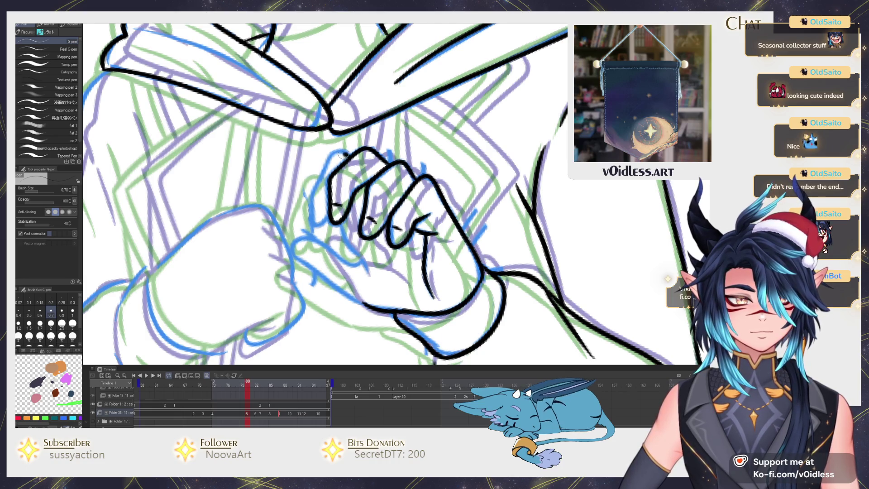
{"action": "mouse_move", "coordinate": [294, 248]}
{"action": "left_mouse_down"}
{"action": "mouse_move", "coordinate": [337, 293]}
{"action": "mouse_move", "coordinate": [368, 309]}
{"action": "left_mouse_up"}
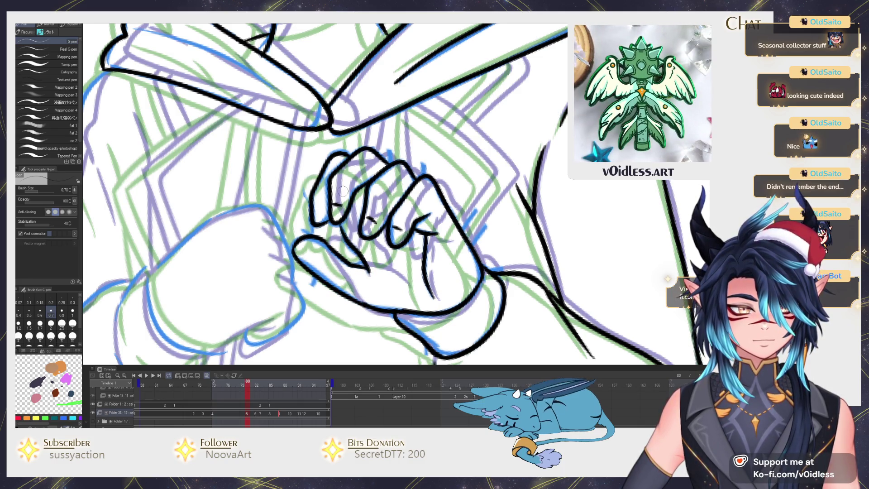
{"action": "key", "text": "Left"}
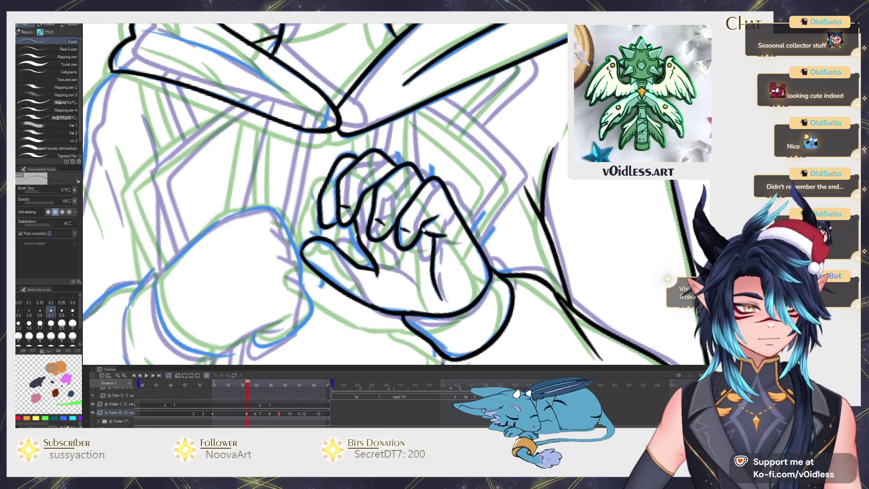
Add knuckle lines across the fingers, flipping neighbouring frames to compare, then return to frame 80
{"action": "key", "text": "Left"}
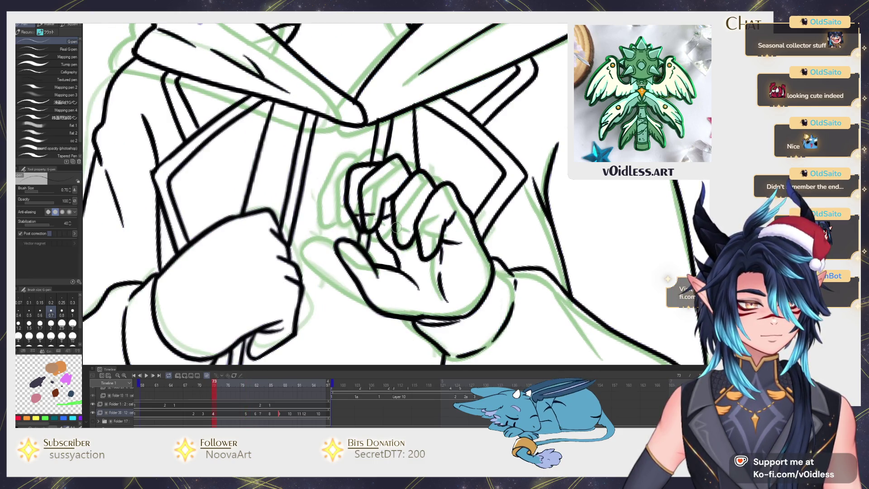
{"action": "key", "text": "Left"}
{"action": "key", "text": "Left"}
{"action": "key", "text": "Right"}
{"action": "key", "text": "Right"}
{"action": "key", "text": "Left"}
{"action": "key", "text": "Left"}
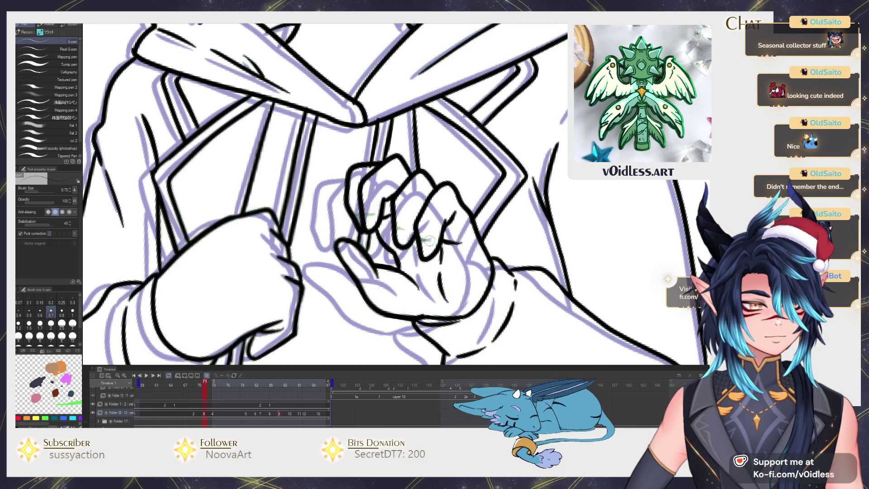
{"action": "key", "text": "Left"}
{"action": "key", "text": "Left"}
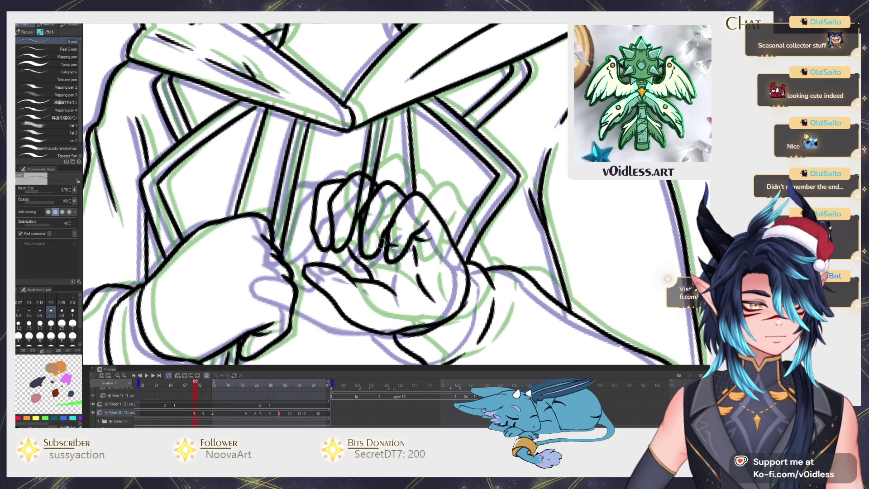
{"action": "left_click_drag", "start_coordinate": [341, 234], "coordinate": [330, 234]}
{"action": "left_click_drag", "start_coordinate": [325, 232], "coordinate": [315, 232]}
{"action": "key", "text": "Right"}
{"action": "key", "text": "Left"}
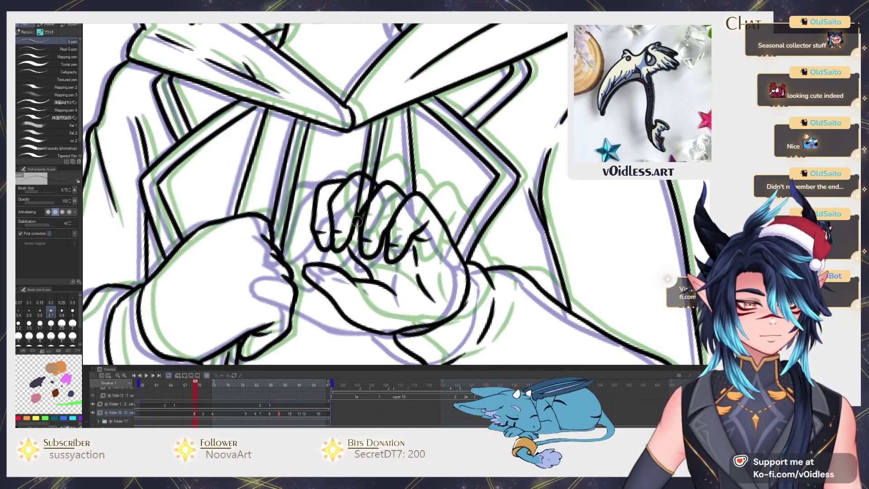
{"action": "key", "text": "Return"}
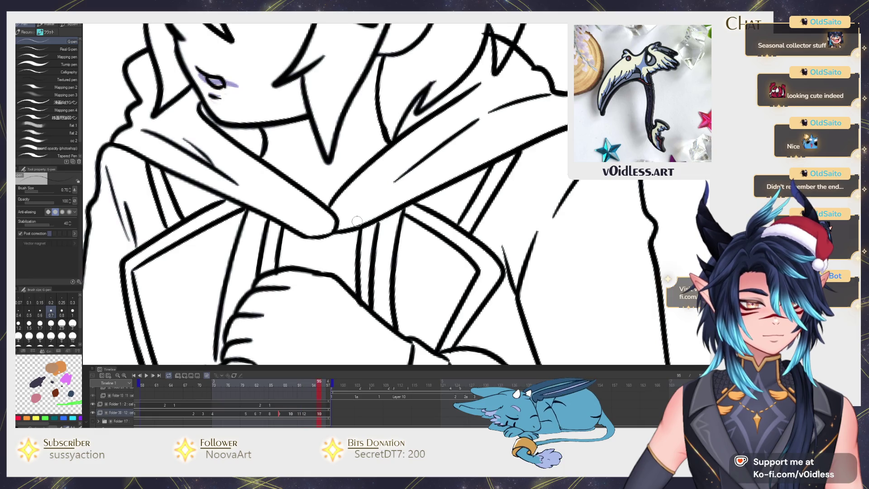
{"action": "key", "text": "Return"}
{"action": "key", "text": "Left"}
{"action": "key", "text": "Left"}
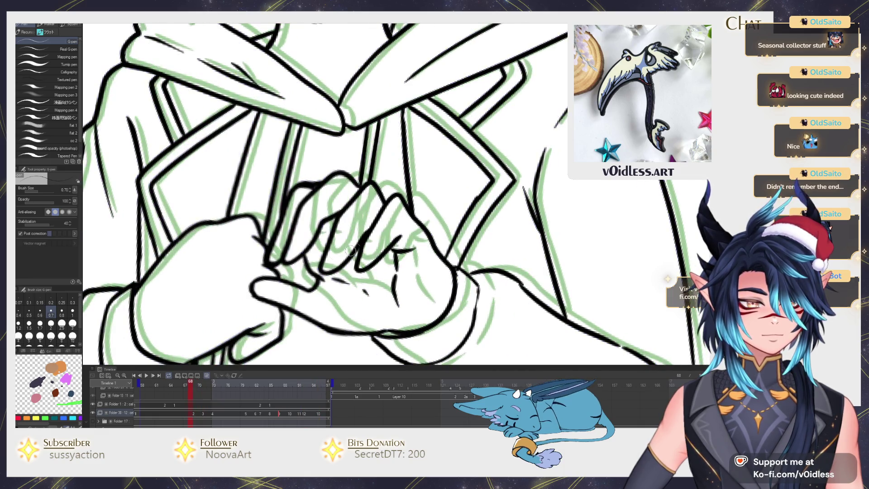
{"action": "key", "text": "Right"}
{"action": "key", "text": "Right"}
{"action": "key", "text": "Right"}
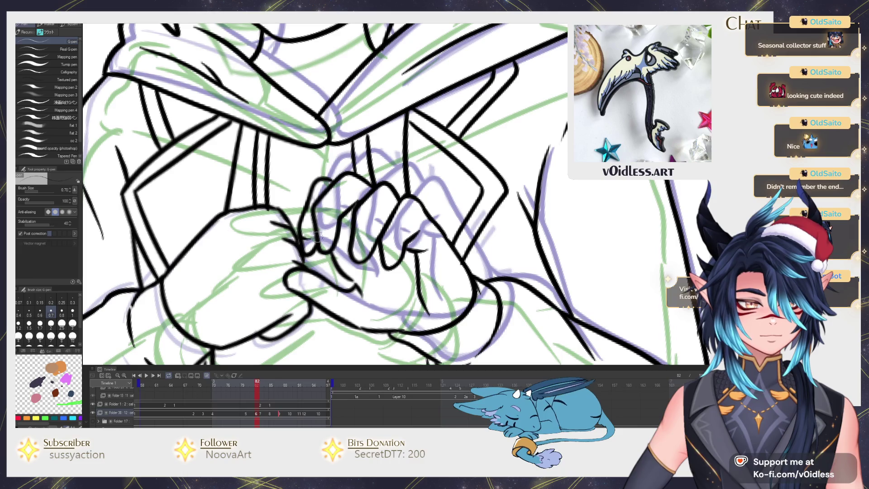
Ink the lower hand's curve and the full outline around the left fist
{"action": "scroll", "coordinate": [385, 253], "scroll_direction": "down", "scroll_amount": 5}
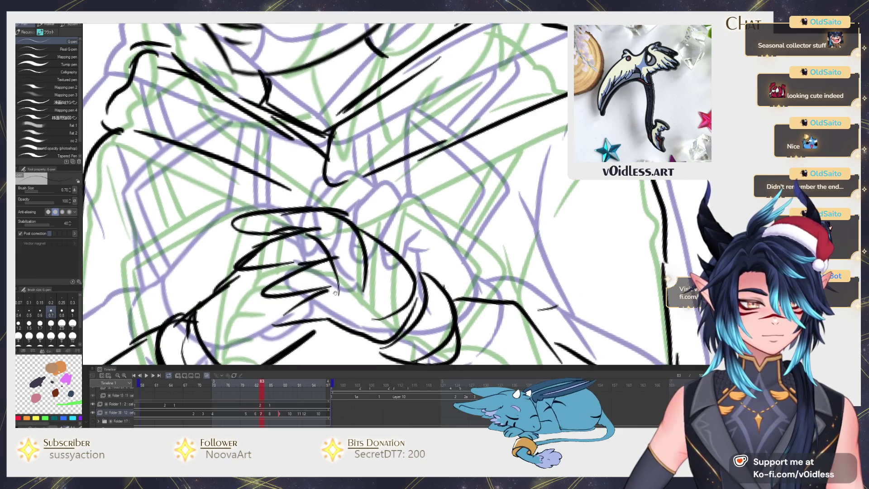
{"action": "scroll", "coordinate": [415, 258], "scroll_direction": "down", "scroll_amount": 2}
{"action": "key", "text": "Left"}
{"action": "key", "text": "Left"}
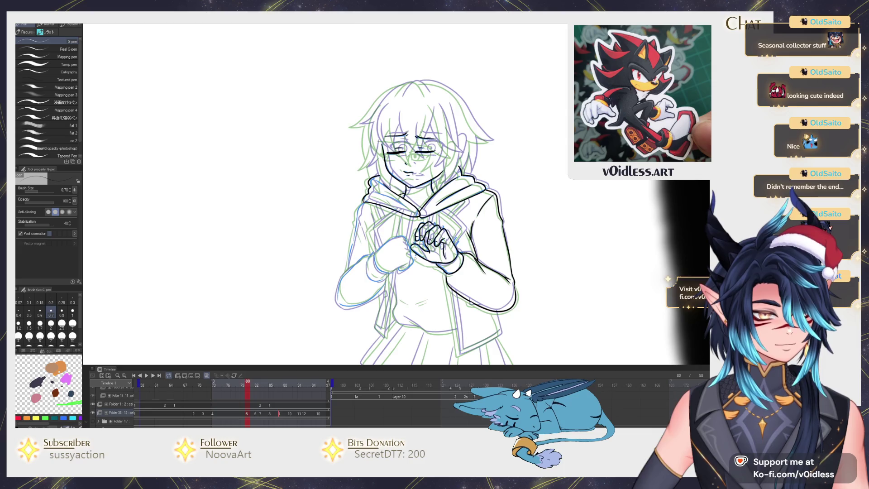
{"action": "scroll", "coordinate": [415, 257], "scroll_direction": "up", "scroll_amount": 7}
{"action": "left_click_drag", "start_coordinate": [375, 299], "coordinate": [413, 273]}
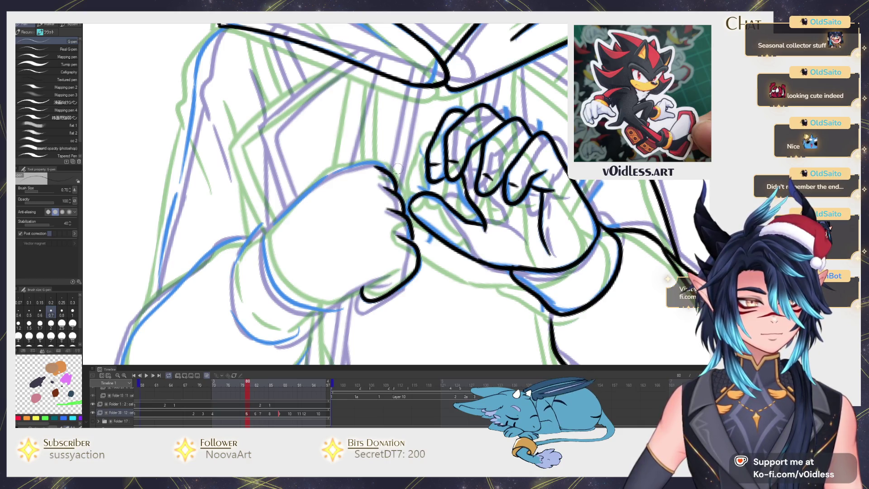
{"action": "mouse_move", "coordinate": [374, 166]}
{"action": "left_mouse_down"}
{"action": "mouse_move", "coordinate": [341, 171]}
{"action": "mouse_move", "coordinate": [262, 239]}
{"action": "mouse_move", "coordinate": [292, 295]}
{"action": "left_mouse_up"}
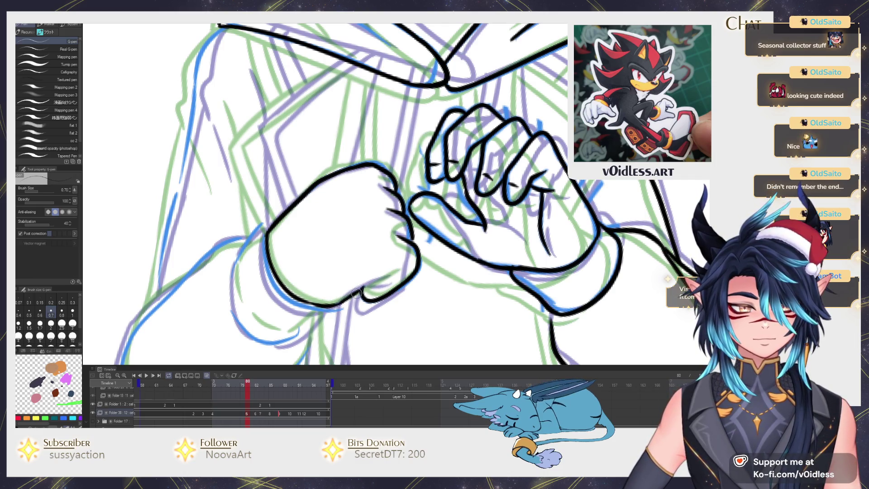
{"action": "scroll", "coordinate": [380, 280], "scroll_direction": "down", "scroll_amount": 3}
{"action": "scroll", "coordinate": [380, 280], "scroll_direction": "left", "scroll_amount": 2}
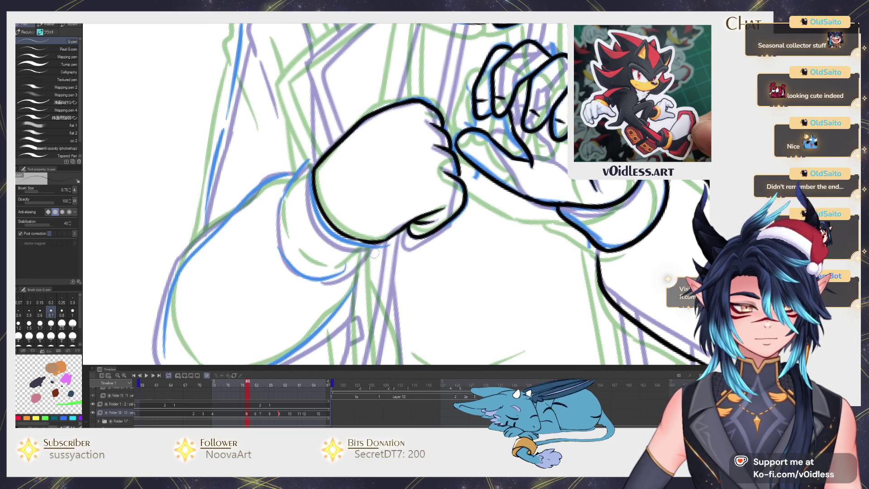
{"action": "mouse_move", "coordinate": [360, 257]}
{"action": "left_mouse_down"}
{"action": "mouse_move", "coordinate": [333, 274]}
{"action": "mouse_move", "coordinate": [277, 217]}
{"action": "left_mouse_up"}
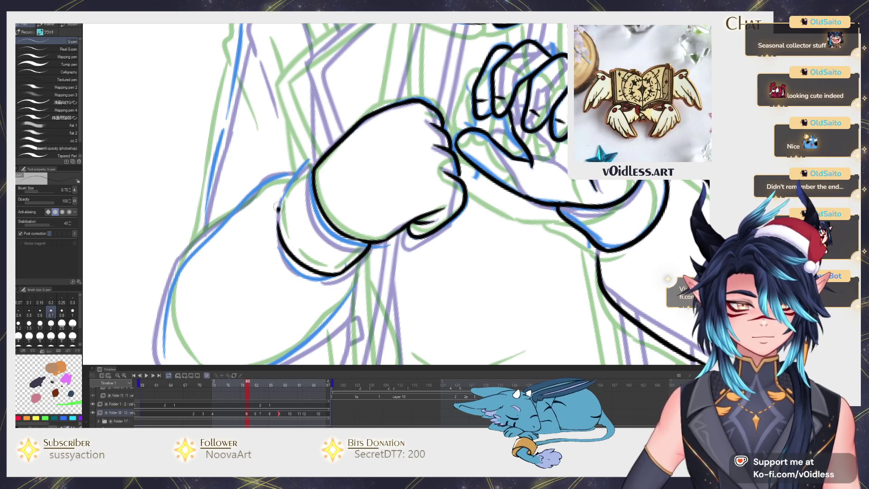
{"action": "left_click_drag", "start_coordinate": [296, 177], "coordinate": [308, 163]}
{"action": "left_click_drag", "start_coordinate": [302, 172], "coordinate": [326, 161]}
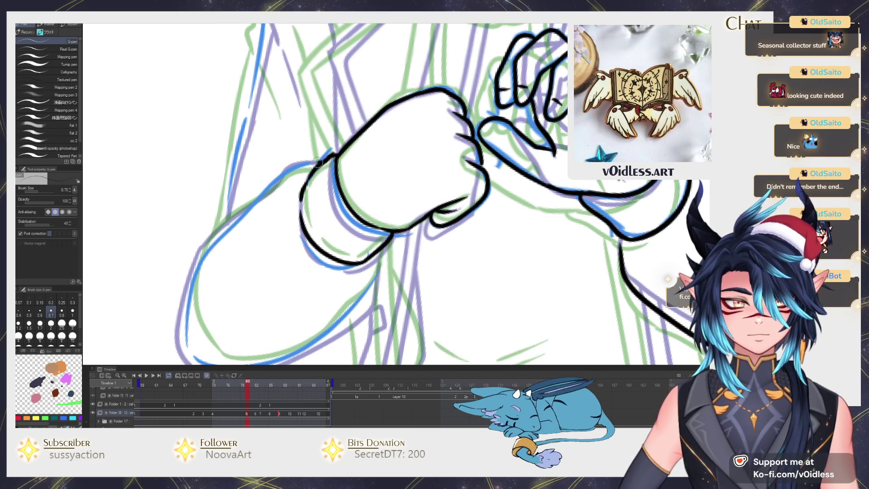
{"action": "left_click_drag", "start_coordinate": [280, 181], "coordinate": [223, 230]}
Ink the arm outline around the elbow and a first sleeve fold line
{"action": "scroll", "coordinate": [278, 177], "scroll_direction": "down", "scroll_amount": 3}
{"action": "scroll", "coordinate": [278, 177], "scroll_direction": "left", "scroll_amount": 2}
{"action": "mouse_move", "coordinate": [275, 172]}
{"action": "left_mouse_down"}
{"action": "mouse_move", "coordinate": [228, 268]}
{"action": "mouse_move", "coordinate": [236, 308]}
{"action": "mouse_move", "coordinate": [267, 322]}
{"action": "mouse_move", "coordinate": [416, 249]}
{"action": "mouse_move", "coordinate": [425, 204]}
{"action": "left_mouse_up"}
{"action": "scroll", "coordinate": [304, 269], "scroll_direction": "down", "scroll_amount": 3}
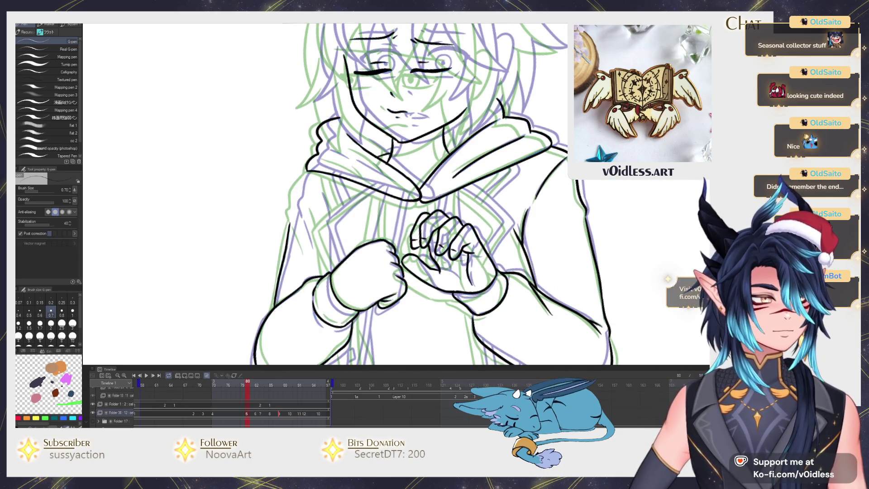
{"action": "scroll", "coordinate": [343, 206], "scroll_direction": "up", "scroll_amount": 3}
{"action": "scroll", "coordinate": [269, 218], "scroll_direction": "left", "scroll_amount": 5}
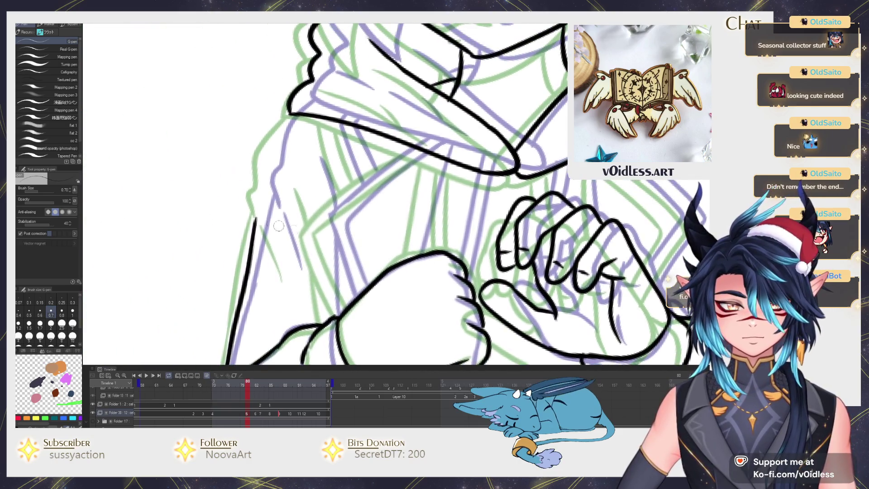
{"action": "left_click_drag", "start_coordinate": [269, 216], "coordinate": [289, 265]}
{"action": "left_click_drag", "start_coordinate": [258, 181], "coordinate": [290, 116]}
{"action": "scroll", "coordinate": [341, 121], "scroll_direction": "down", "scroll_amount": 1}
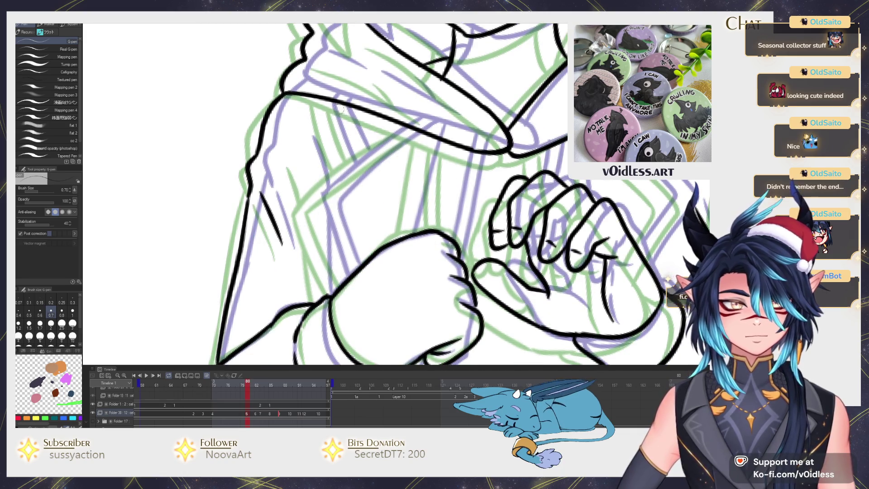
{"action": "scroll", "coordinate": [326, 111], "scroll_direction": "up", "scroll_amount": 1}
Add two more sleeve folds, the sleeve edge, and strap lines beside the fist
{"action": "left_click_drag", "start_coordinate": [294, 131], "coordinate": [310, 188]}
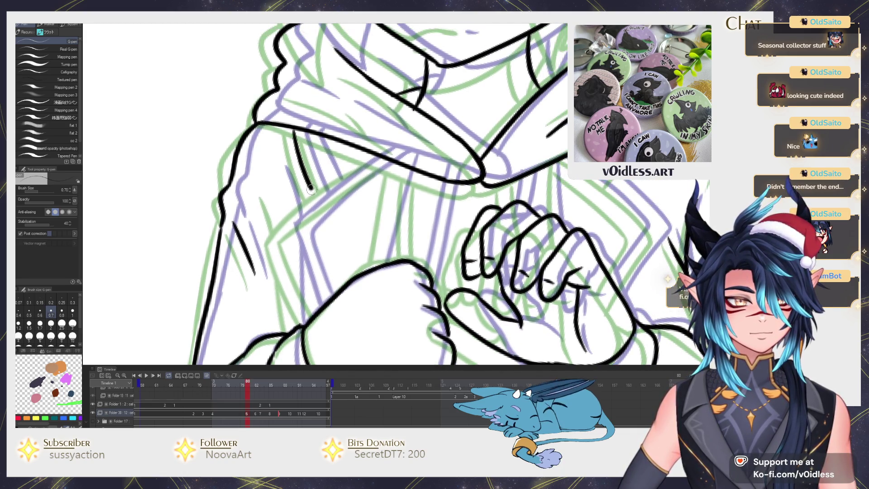
{"action": "left_click_drag", "start_coordinate": [311, 130], "coordinate": [336, 197]}
{"action": "scroll", "coordinate": [326, 226], "scroll_direction": "down", "scroll_amount": 1}
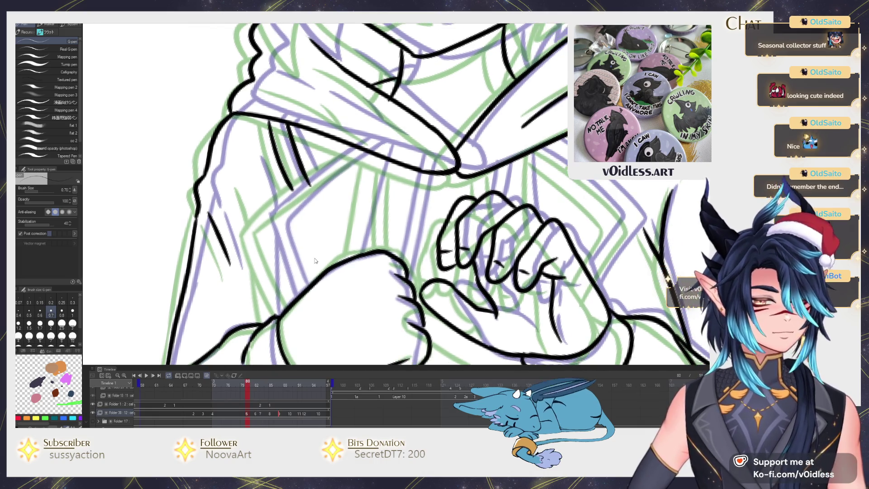
{"action": "scroll", "coordinate": [315, 257], "scroll_direction": "down", "scroll_amount": 1}
{"action": "left_click_drag", "start_coordinate": [340, 245], "coordinate": [365, 135]}
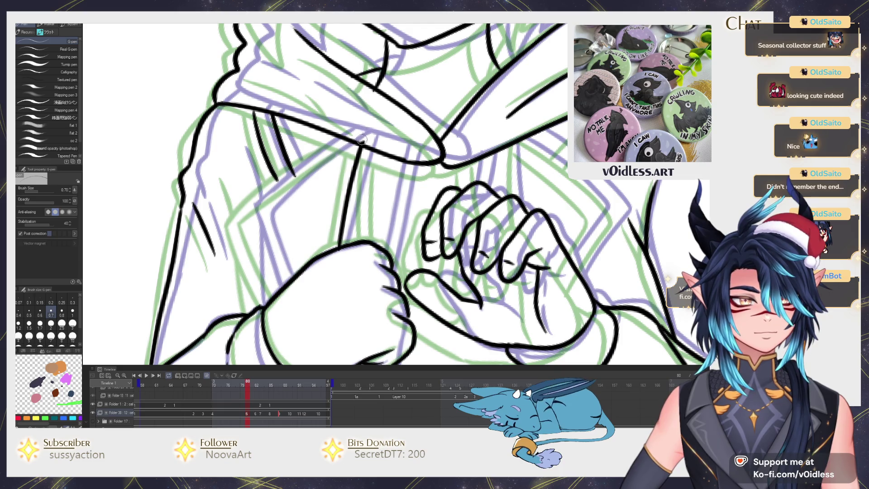
{"action": "mouse_move", "coordinate": [344, 148]}
{"action": "left_mouse_down"}
{"action": "mouse_move", "coordinate": [253, 224]}
{"action": "mouse_move", "coordinate": [278, 288]}
{"action": "mouse_move", "coordinate": [235, 230]}
{"action": "left_mouse_up"}
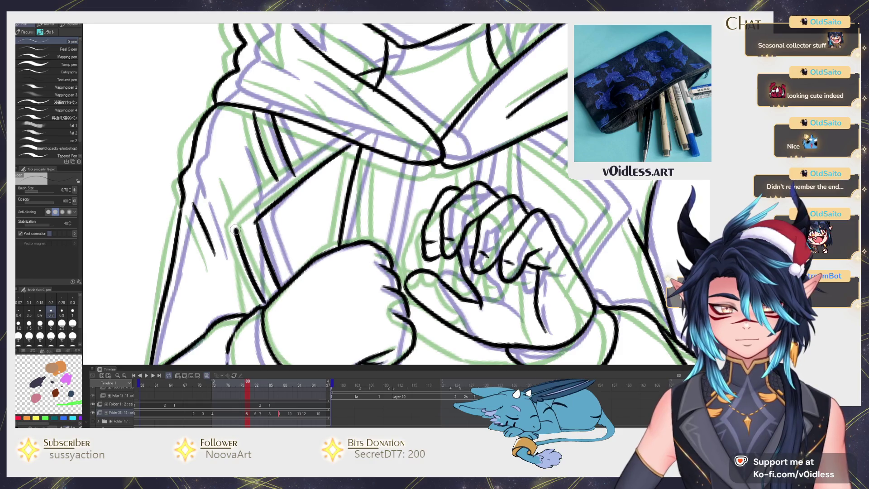
{"action": "left_click_drag", "start_coordinate": [256, 198], "coordinate": [337, 137]}
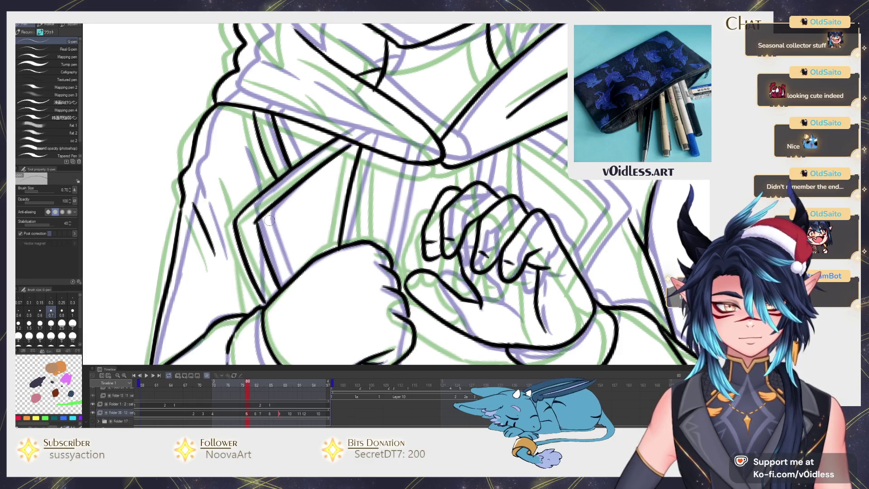
{"action": "scroll", "coordinate": [267, 261], "scroll_direction": "down", "scroll_amount": 1}
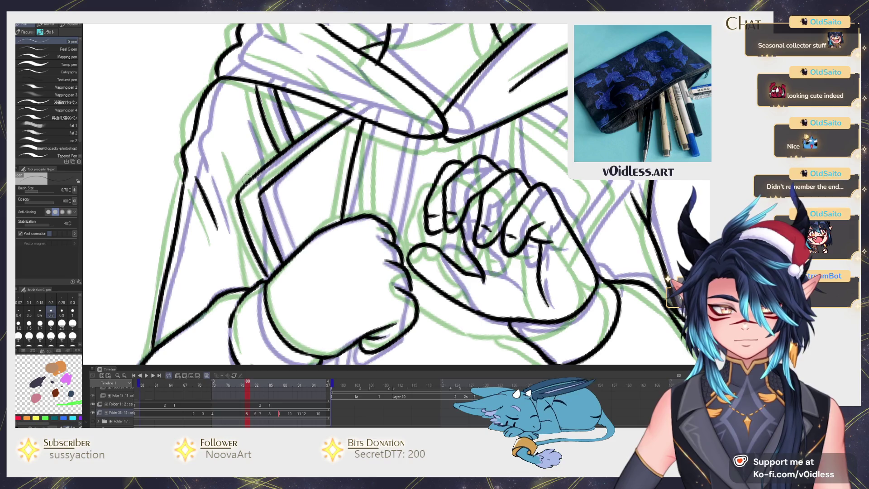
{"action": "left_click_drag", "start_coordinate": [247, 180], "coordinate": [241, 143]}
{"action": "scroll", "coordinate": [281, 282], "scroll_direction": "down", "scroll_amount": 5}
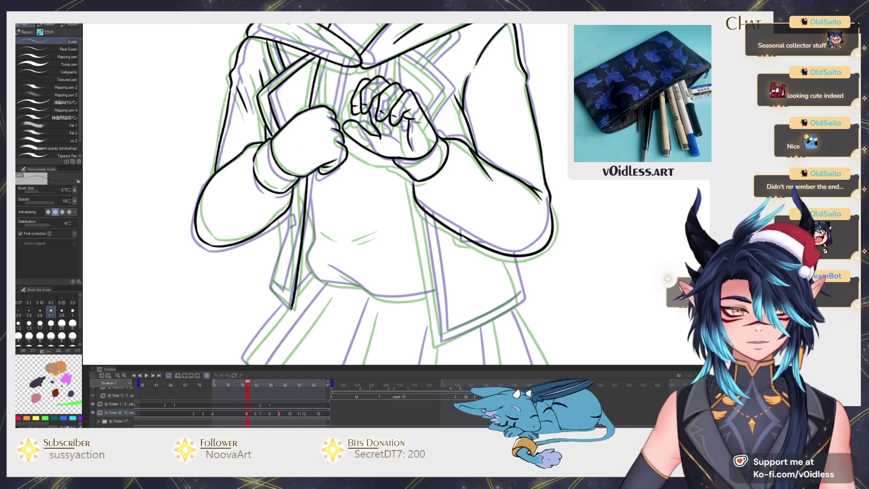
Ink the strap's left edge, bottom and inner lines, checking frames 73 and 82
{"action": "scroll", "coordinate": [290, 309], "scroll_direction": "up", "scroll_amount": 3}
{"action": "mouse_move", "coordinate": [275, 318]}
{"action": "left_mouse_down"}
{"action": "mouse_move", "coordinate": [247, 270]}
{"action": "mouse_move", "coordinate": [272, 134]}
{"action": "left_mouse_up"}
{"action": "key", "text": "Left"}
{"action": "key", "text": "Right"}
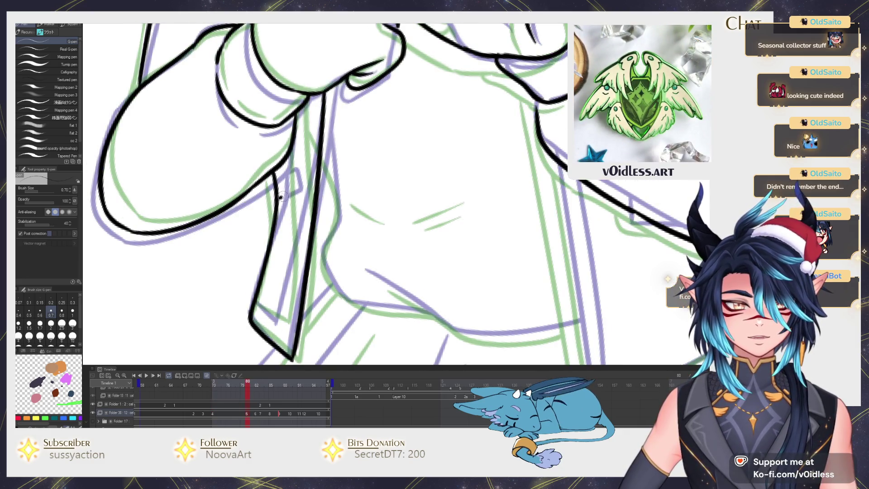
{"action": "key", "text": "Right"}
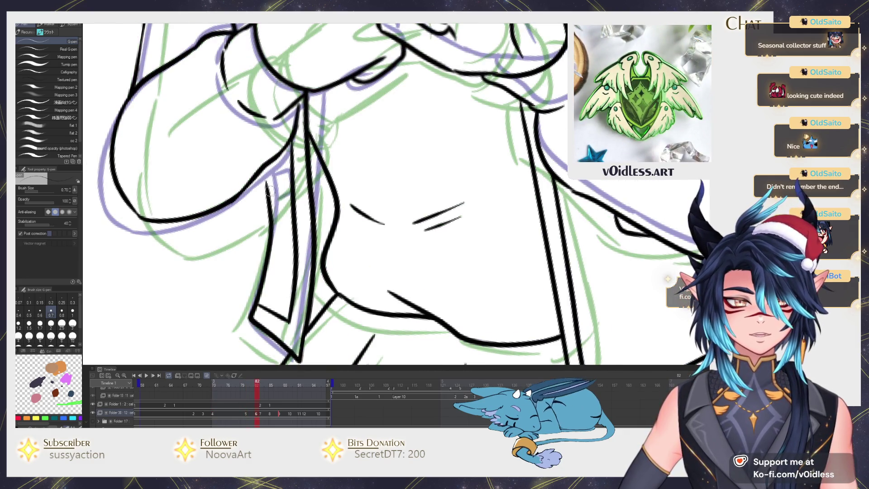
{"action": "key", "text": "Left"}
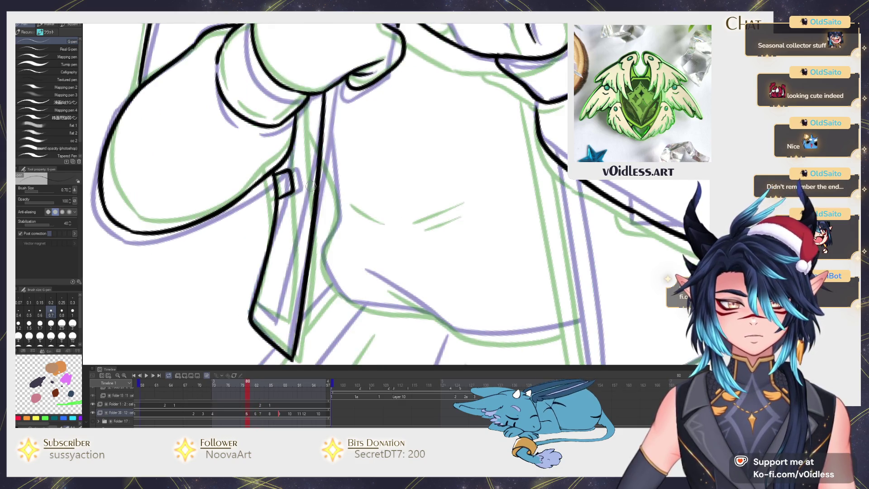
{"action": "mouse_move", "coordinate": [256, 310]}
{"action": "left_mouse_down"}
{"action": "mouse_move", "coordinate": [282, 325]}
{"action": "mouse_move", "coordinate": [314, 106]}
{"action": "left_mouse_up"}
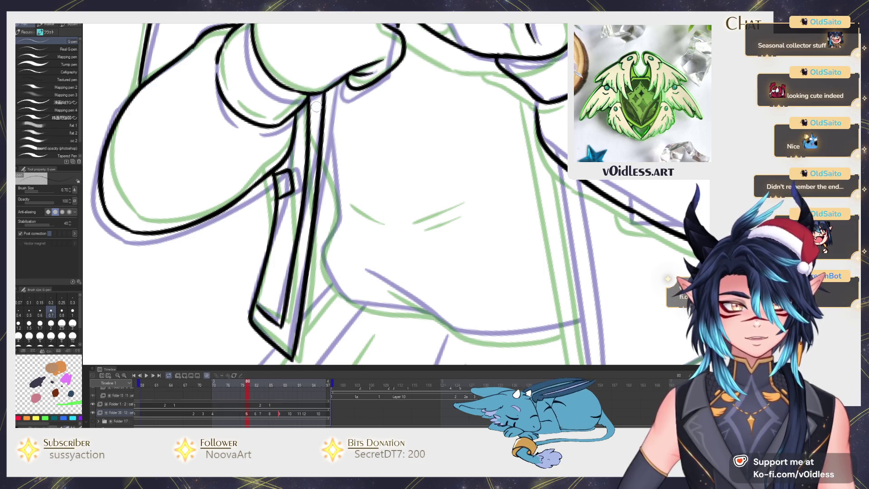
{"action": "scroll", "coordinate": [313, 106], "scroll_direction": "down", "scroll_amount": 2}
{"action": "scroll", "coordinate": [288, 199], "scroll_direction": "up", "scroll_amount": 2}
{"action": "left_click_drag", "start_coordinate": [289, 198], "coordinate": [329, 244]}
{"action": "mouse_move", "coordinate": [304, 280]}
{"action": "left_mouse_down"}
{"action": "mouse_move", "coordinate": [284, 204]}
{"action": "mouse_move", "coordinate": [287, 153]}
{"action": "left_mouse_up"}
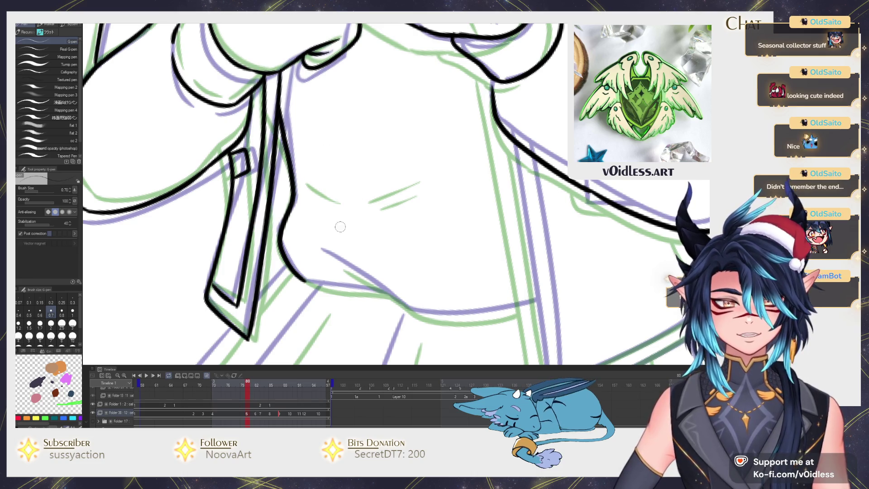
Compare frame 80 with frames 73 and 71, then undo the stray stroke below the chest
{"action": "key", "text": "Left"}
{"action": "scroll", "coordinate": [318, 192], "scroll_direction": "down", "scroll_amount": 2}
{"action": "key", "text": "Right"}
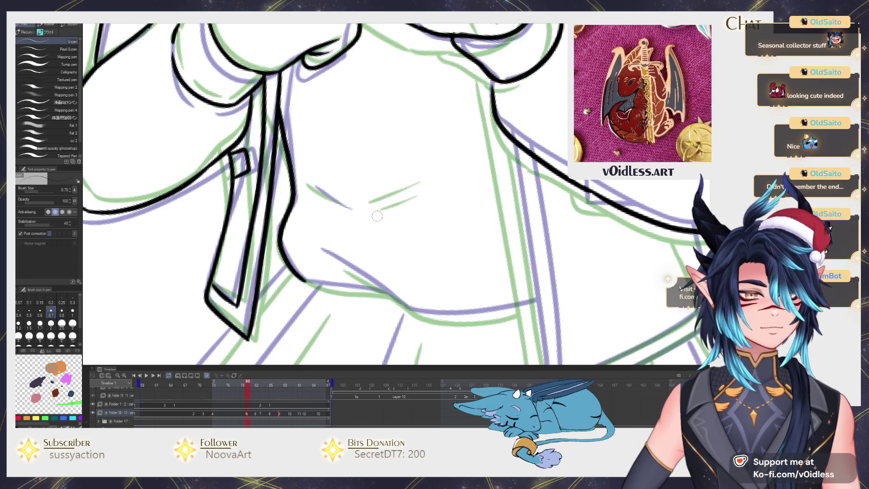
{"action": "scroll", "coordinate": [382, 219], "scroll_direction": "down", "scroll_amount": 2}
{"action": "key", "text": "Left"}
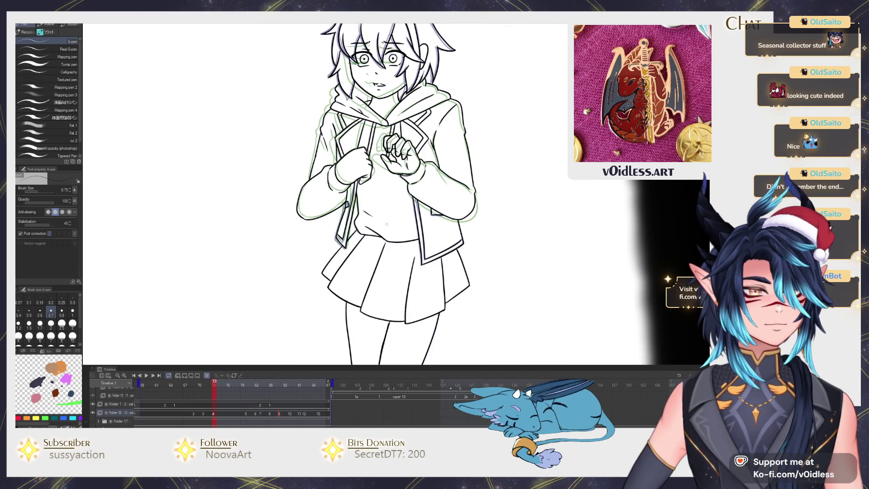
{"action": "key", "text": "Left"}
{"action": "key", "text": "Right"}
{"action": "key", "text": "Right"}
{"action": "scroll", "coordinate": [386, 225], "scroll_direction": "up", "scroll_amount": 3}
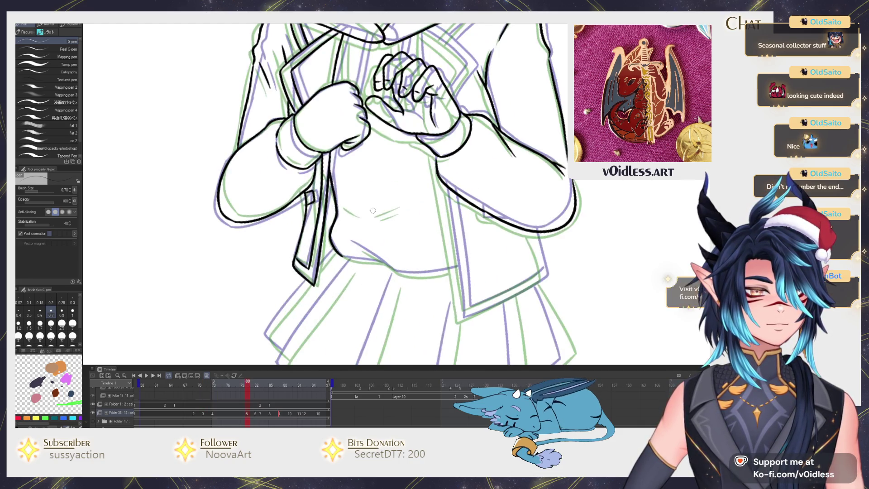
{"action": "key", "text": "ctrl+z"}
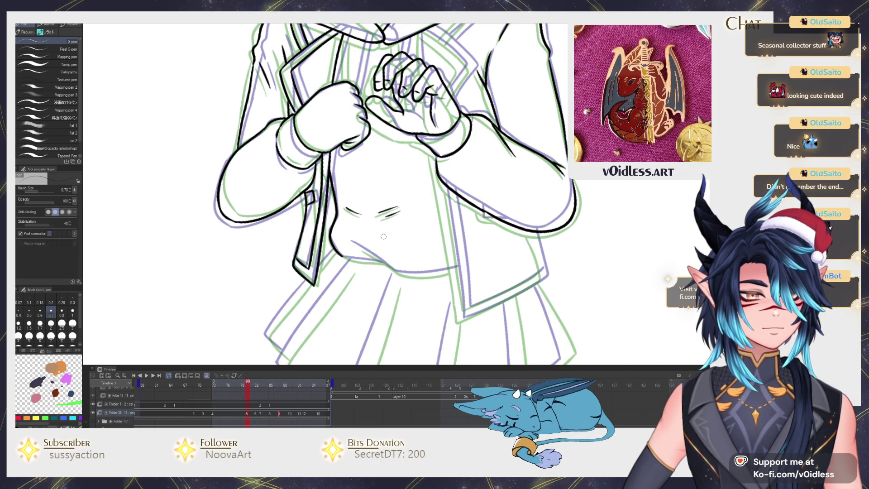
{"action": "scroll", "coordinate": [384, 272], "scroll_direction": "up", "scroll_amount": 3}
Ink the belly crease lines
{"action": "left_click_drag", "start_coordinate": [317, 258], "coordinate": [389, 270]}
{"action": "mouse_move", "coordinate": [322, 224]}
{"action": "left_mouse_down"}
{"action": "mouse_move", "coordinate": [390, 274]}
{"action": "mouse_move", "coordinate": [516, 274]}
{"action": "left_mouse_up"}
{"action": "scroll", "coordinate": [369, 165], "scroll_direction": "down", "scroll_amount": 3}
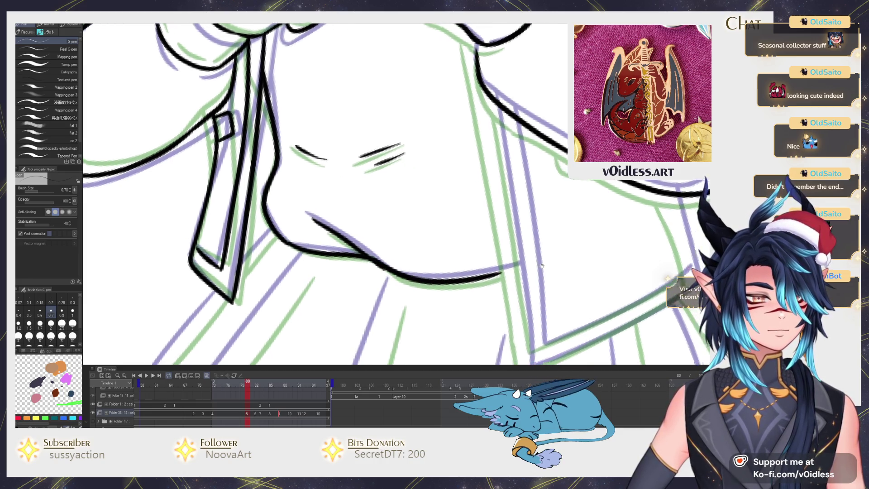
{"action": "scroll", "coordinate": [369, 164], "scroll_direction": "up", "scroll_amount": 4}
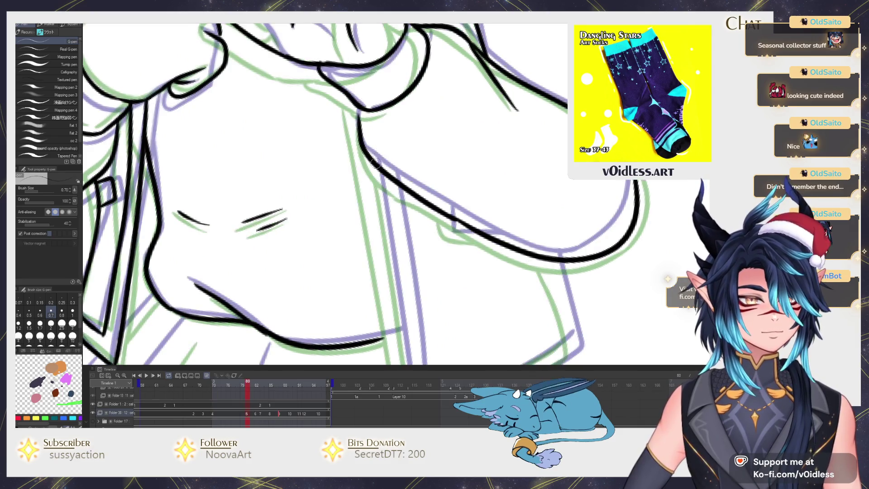
Ink the jacket's lower diagonal edge, right flap edge, collar notch and inner left edge
{"action": "left_click_drag", "start_coordinate": [365, 155], "coordinate": [387, 308]}
{"action": "scroll", "coordinate": [384, 299], "scroll_direction": "down", "scroll_amount": 3}
{"action": "mouse_move", "coordinate": [372, 199]}
{"action": "left_mouse_down"}
{"action": "mouse_move", "coordinate": [387, 287]}
{"action": "mouse_move", "coordinate": [457, 261]}
{"action": "mouse_move", "coordinate": [550, 209]}
{"action": "mouse_move", "coordinate": [529, 122]}
{"action": "left_mouse_up"}
{"action": "key", "text": "ctrl+z"}
{"action": "mouse_move", "coordinate": [380, 293]}
{"action": "left_mouse_down"}
{"action": "mouse_move", "coordinate": [540, 200]}
{"action": "mouse_move", "coordinate": [487, 225]}
{"action": "left_mouse_up"}
{"action": "mouse_move", "coordinate": [479, 190]}
{"action": "left_mouse_down"}
{"action": "mouse_move", "coordinate": [505, 279]}
{"action": "mouse_move", "coordinate": [481, 209]}
{"action": "left_mouse_up"}
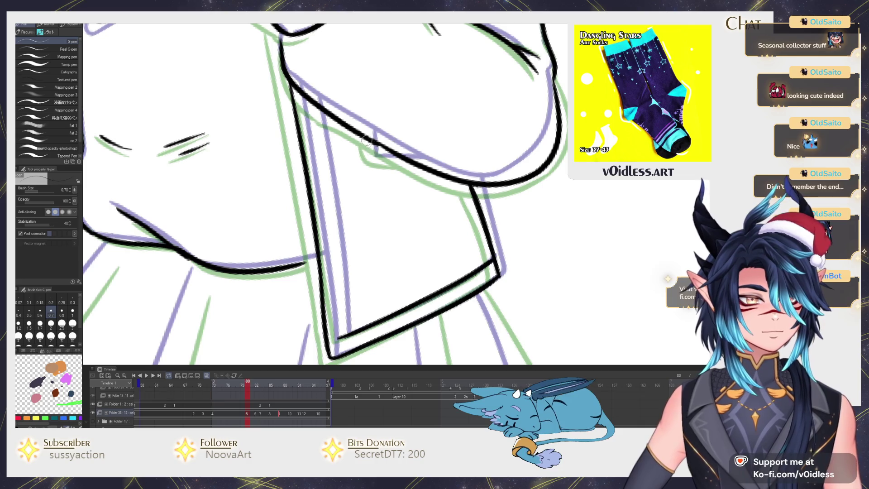
{"action": "left_click_drag", "start_coordinate": [369, 144], "coordinate": [394, 156]}
{"action": "left_click_drag", "start_coordinate": [354, 329], "coordinate": [317, 86]}
{"action": "scroll", "coordinate": [441, 173], "scroll_direction": "down", "scroll_amount": 3}
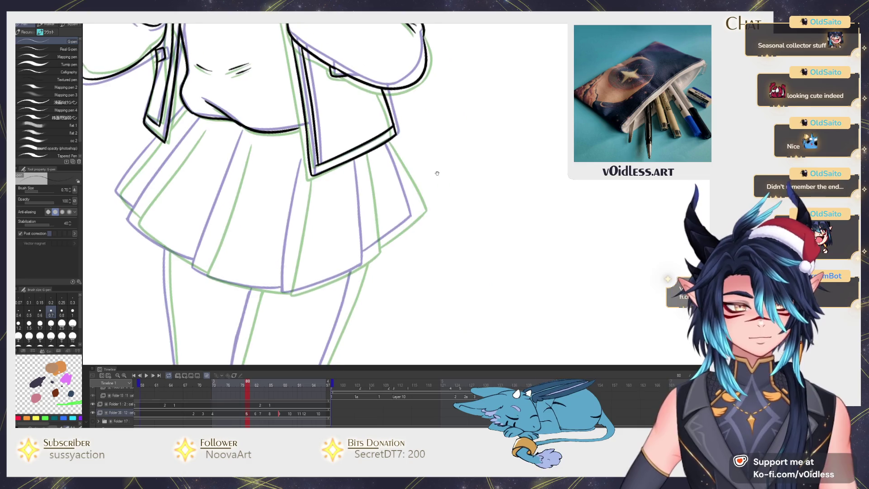
Ink the skirt's right edge, the hem from the right corner, and the middle pleat line
{"action": "scroll", "coordinate": [442, 173], "scroll_direction": "up", "scroll_amount": 3}
{"action": "left_click_drag", "start_coordinate": [380, 136], "coordinate": [446, 278]}
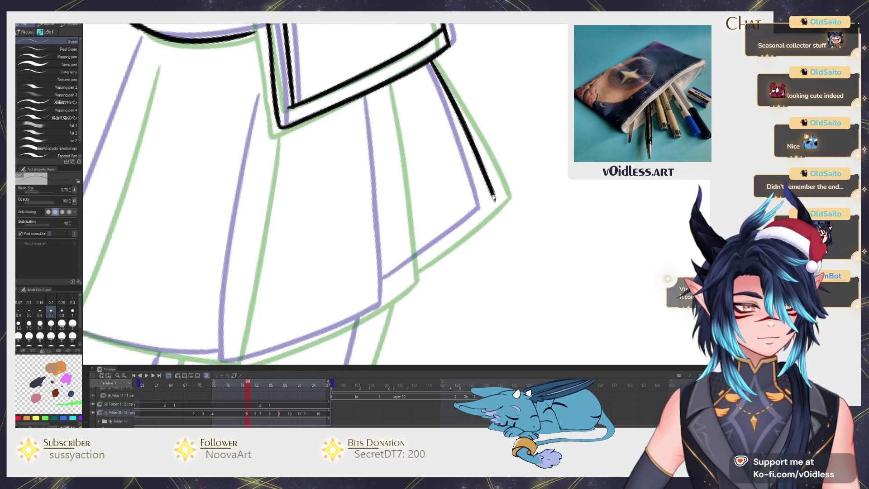
{"action": "left_click_drag", "start_coordinate": [495, 200], "coordinate": [420, 264]}
{"action": "left_click_drag", "start_coordinate": [379, 100], "coordinate": [395, 303]}
{"action": "left_click_drag", "start_coordinate": [395, 302], "coordinate": [483, 231]}
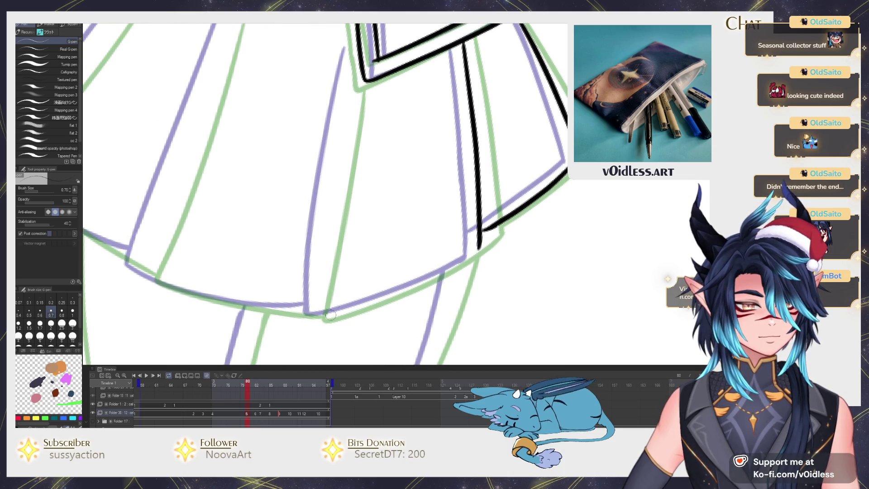
{"action": "mouse_move", "coordinate": [333, 313]}
{"action": "left_mouse_down"}
{"action": "mouse_move", "coordinate": [482, 247]}
{"action": "mouse_move", "coordinate": [349, 307]}
{"action": "mouse_move", "coordinate": [393, 68]}
{"action": "mouse_move", "coordinate": [407, 285]}
{"action": "mouse_move", "coordinate": [279, 269]}
{"action": "mouse_move", "coordinate": [240, 254]}
{"action": "left_mouse_up"}
Ink the remaining pleat lines up to the waist, plus more of the hem
{"action": "scroll", "coordinate": [240, 253], "scroll_direction": "down", "scroll_amount": 3}
{"action": "left_click_drag", "start_coordinate": [272, 329], "coordinate": [319, 197]}
{"action": "scroll", "coordinate": [323, 320], "scroll_direction": "up", "scroll_amount": 3}
{"action": "mouse_move", "coordinate": [323, 320]}
{"action": "left_mouse_down"}
{"action": "mouse_move", "coordinate": [248, 281]}
{"action": "mouse_move", "coordinate": [185, 229]}
{"action": "mouse_move", "coordinate": [252, 279]}
{"action": "mouse_move", "coordinate": [383, 93]}
{"action": "left_mouse_up"}
{"action": "scroll", "coordinate": [264, 307], "scroll_direction": "up", "scroll_amount": 2}
{"action": "mouse_move", "coordinate": [247, 311]}
{"action": "left_mouse_down"}
{"action": "mouse_move", "coordinate": [236, 250]}
{"action": "mouse_move", "coordinate": [362, 100]}
{"action": "left_mouse_up"}
Draw the contour line from the hem down one leg, redrawing the overshooting stroke
{"action": "scroll", "coordinate": [366, 136], "scroll_direction": "down", "scroll_amount": 5}
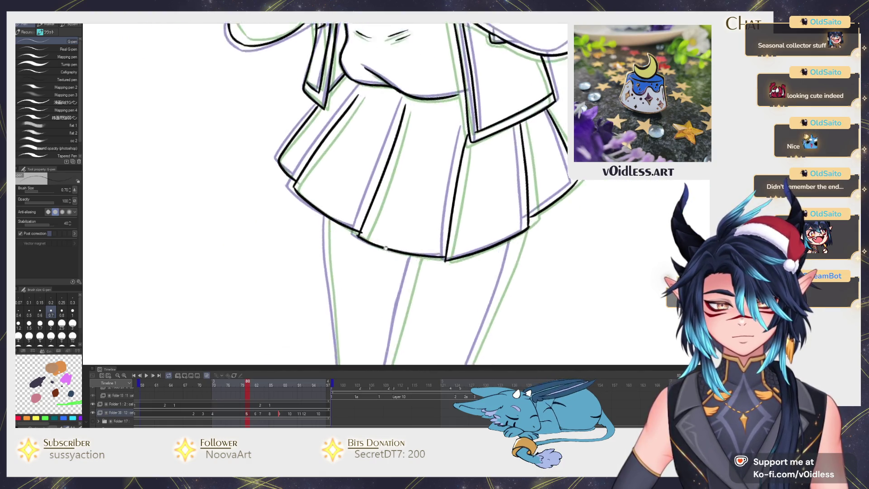
{"action": "left_click_drag", "start_coordinate": [362, 165], "coordinate": [343, 255]}
{"action": "key", "text": "ctrl+z"}
{"action": "left_click_drag", "start_coordinate": [374, 131], "coordinate": [346, 240]}
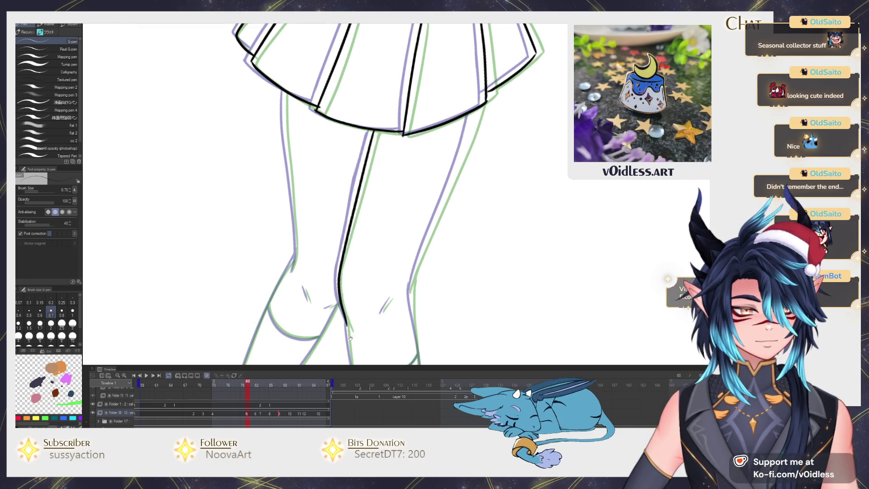
Extend the leg contour line down past the knee
{"action": "scroll", "coordinate": [351, 339], "scroll_direction": "down", "scroll_amount": 3}
{"action": "scroll", "coordinate": [327, 186], "scroll_direction": "up", "scroll_amount": 4}
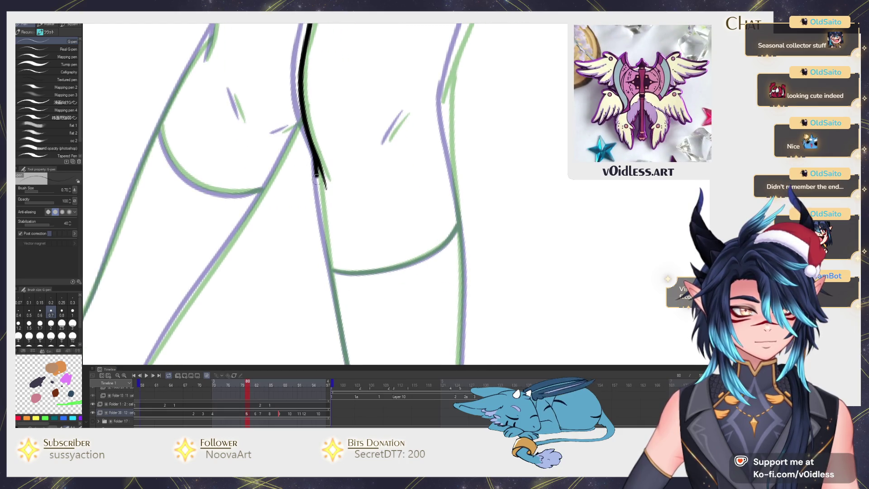
{"action": "left_click_drag", "start_coordinate": [316, 173], "coordinate": [328, 249]}
{"action": "scroll", "coordinate": [328, 249], "scroll_direction": "down", "scroll_amount": 4}
{"action": "left_click_drag", "start_coordinate": [319, 190], "coordinate": [333, 259]}
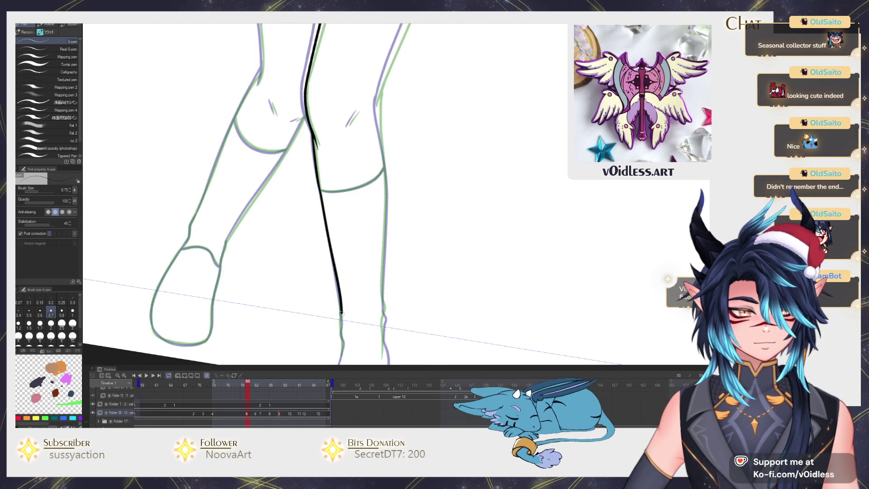
Attempt the right leg's outer line up to the skirt, undoing both tries
{"action": "left_click_drag", "start_coordinate": [379, 312], "coordinate": [374, 278]}
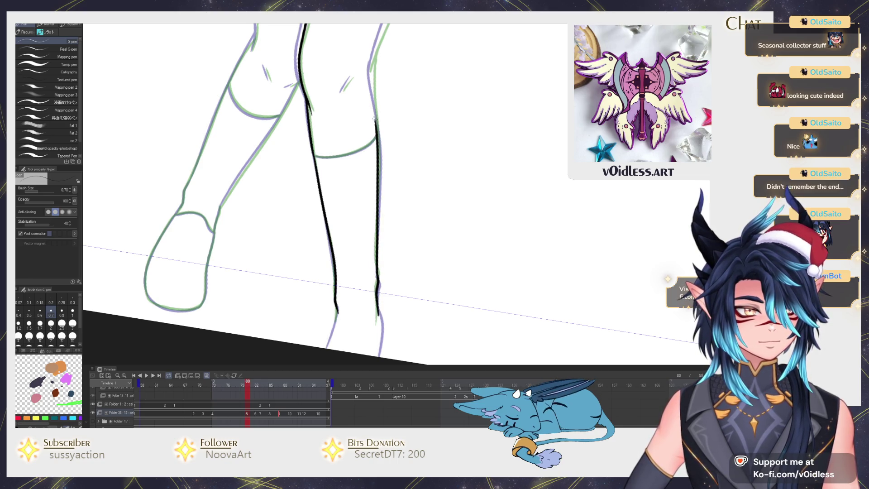
{"action": "scroll", "coordinate": [375, 117], "scroll_direction": "up", "scroll_amount": 1}
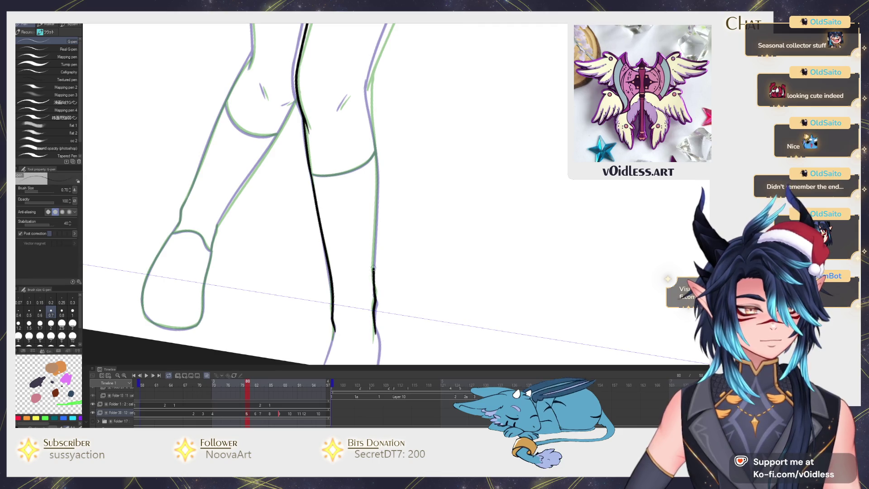
{"action": "scroll", "coordinate": [367, 97], "scroll_direction": "down", "scroll_amount": 3}
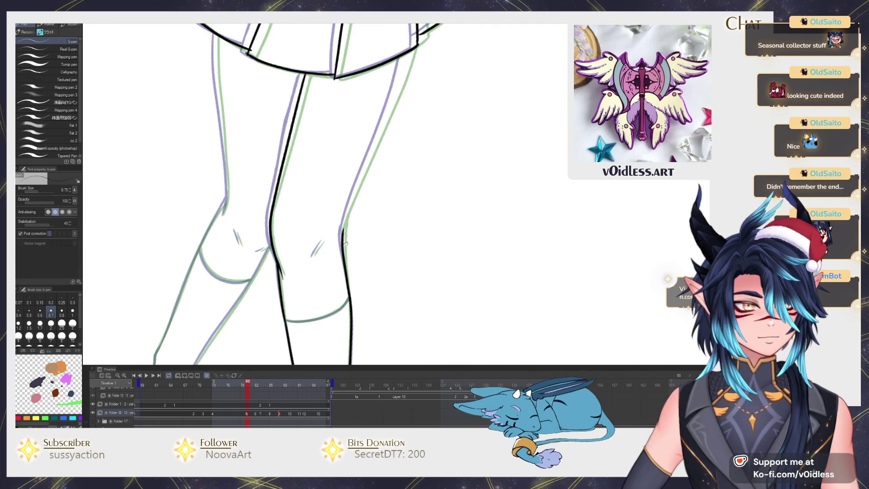
{"action": "scroll", "coordinate": [344, 227], "scroll_direction": "up", "scroll_amount": 5}
{"action": "scroll", "coordinate": [316, 281], "scroll_direction": "down", "scroll_amount": 2}
{"action": "left_click_drag", "start_coordinate": [314, 290], "coordinate": [376, 111]}
{"action": "key", "text": "ctrl+z"}
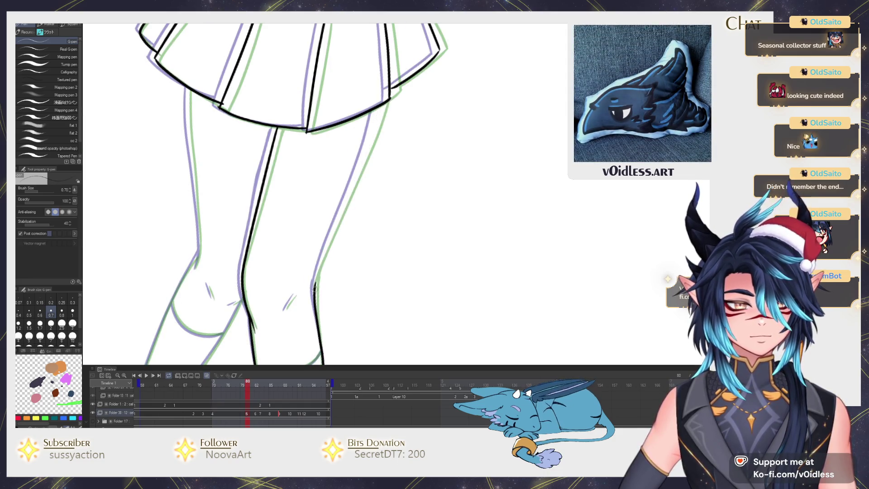
{"action": "left_click_drag", "start_coordinate": [318, 268], "coordinate": [357, 175]}
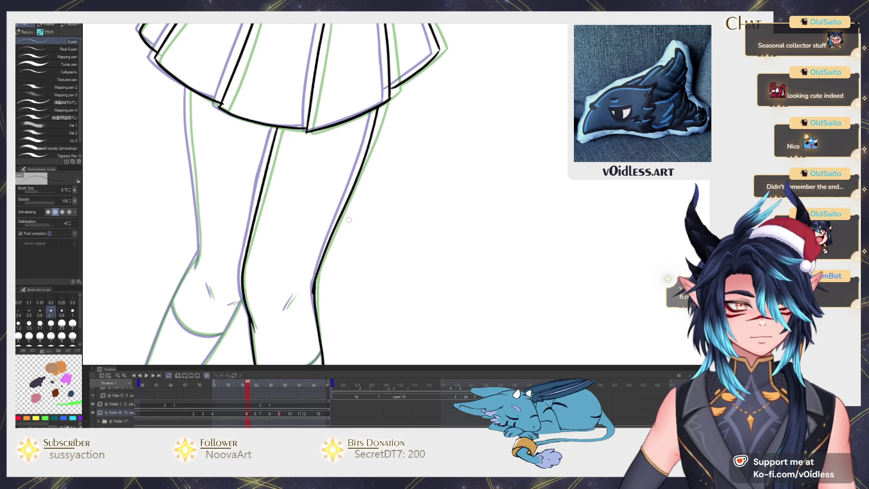
{"action": "key", "text": "ctrl+z"}
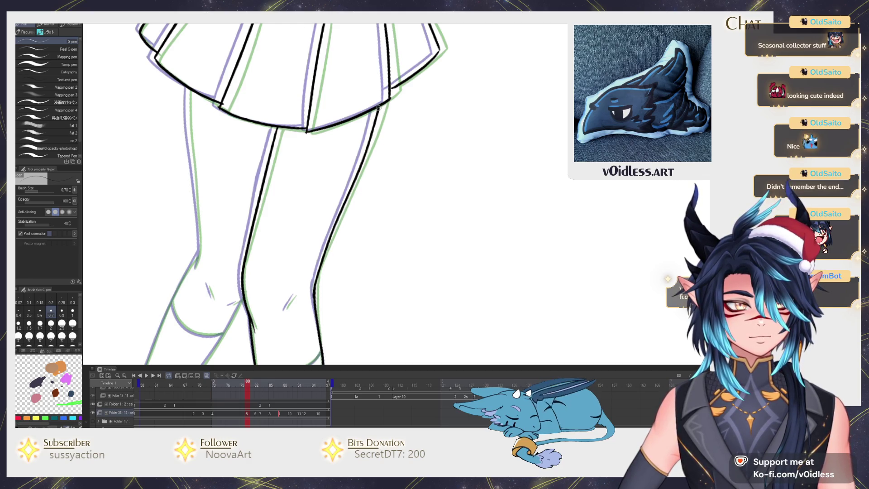
Ink the crease and the curve of the right knee
{"action": "scroll", "coordinate": [378, 109], "scroll_direction": "up", "scroll_amount": 3}
{"action": "left_click_drag", "start_coordinate": [327, 215], "coordinate": [349, 178]}
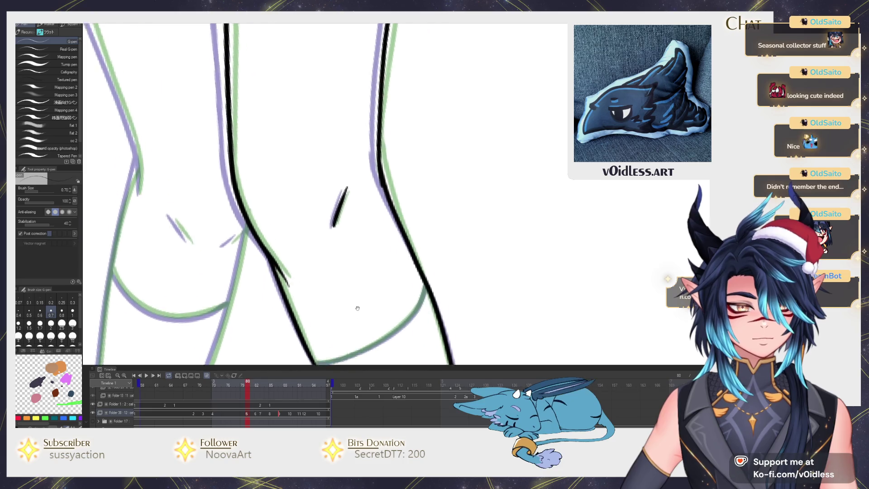
{"action": "left_click_drag", "start_coordinate": [356, 312], "coordinate": [363, 265]}
{"action": "left_click_drag", "start_coordinate": [344, 316], "coordinate": [431, 234]}
Ink the sock-top arc across the shin
{"action": "scroll", "coordinate": [392, 135], "scroll_direction": "down", "scroll_amount": 5}
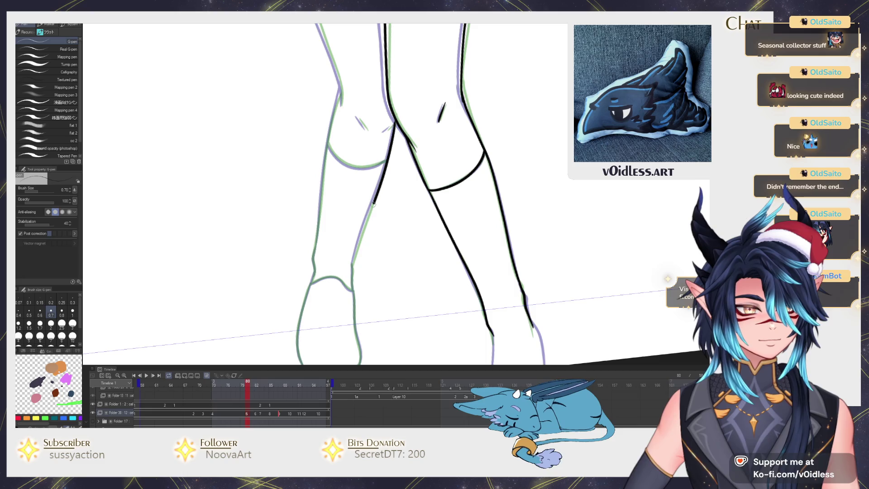
{"action": "mouse_move", "coordinate": [355, 263]}
{"action": "left_mouse_down"}
{"action": "mouse_move", "coordinate": [354, 217]}
{"action": "mouse_move", "coordinate": [362, 317]}
{"action": "mouse_move", "coordinate": [309, 325]}
{"action": "left_mouse_up"}
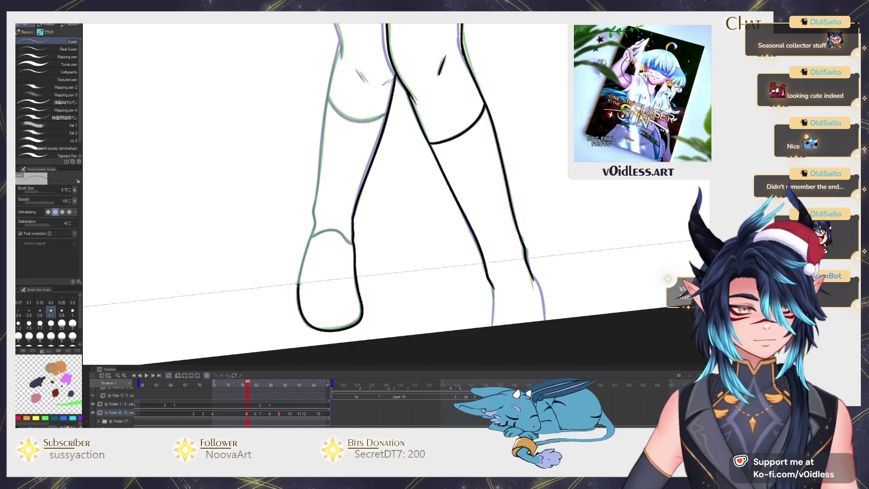
{"action": "scroll", "coordinate": [354, 203], "scroll_direction": "up", "scroll_amount": 3}
{"action": "mouse_move", "coordinate": [377, 276]}
{"action": "left_mouse_down"}
{"action": "mouse_move", "coordinate": [326, 254]}
{"action": "mouse_move", "coordinate": [295, 261]}
{"action": "left_mouse_up"}
{"action": "mouse_move", "coordinate": [294, 261]}
{"action": "left_mouse_down"}
{"action": "mouse_move", "coordinate": [299, 312]}
{"action": "mouse_move", "coordinate": [331, 107]}
{"action": "mouse_move", "coordinate": [361, 270]}
{"action": "mouse_move", "coordinate": [443, 259]}
{"action": "left_mouse_up"}
Ink the left shin line, then undo the last left-leg stroke
{"action": "scroll", "coordinate": [307, 242], "scroll_direction": "up", "scroll_amount": 3}
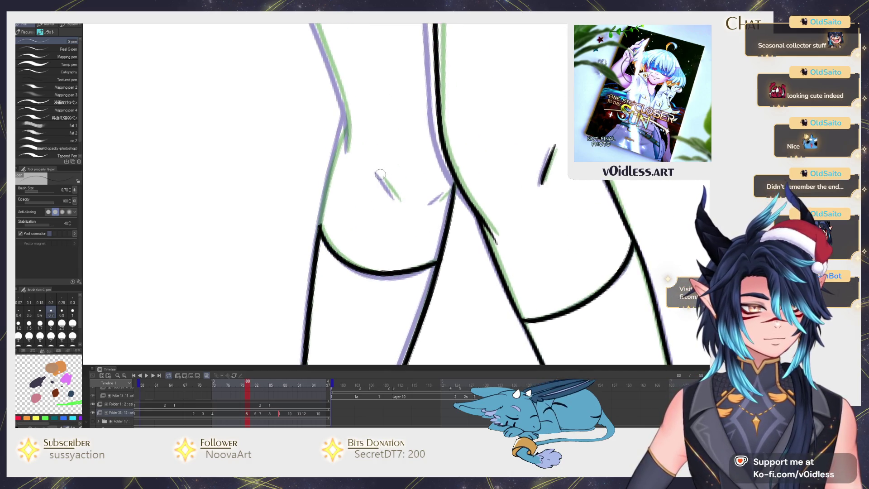
{"action": "left_click_drag", "start_coordinate": [427, 178], "coordinate": [409, 250]}
{"action": "left_click_drag", "start_coordinate": [309, 293], "coordinate": [342, 164]}
{"action": "mouse_move", "coordinate": [342, 164]}
{"action": "left_mouse_down"}
{"action": "mouse_move", "coordinate": [356, 255]}
{"action": "mouse_move", "coordinate": [272, 136]}
{"action": "mouse_move", "coordinate": [238, 41]}
{"action": "mouse_move", "coordinate": [342, 304]}
{"action": "left_mouse_up"}
{"action": "scroll", "coordinate": [335, 271], "scroll_direction": "down", "scroll_amount": 3}
{"action": "scroll", "coordinate": [329, 271], "scroll_direction": "up", "scroll_amount": 3}
{"action": "key", "text": "ctrl+z"}
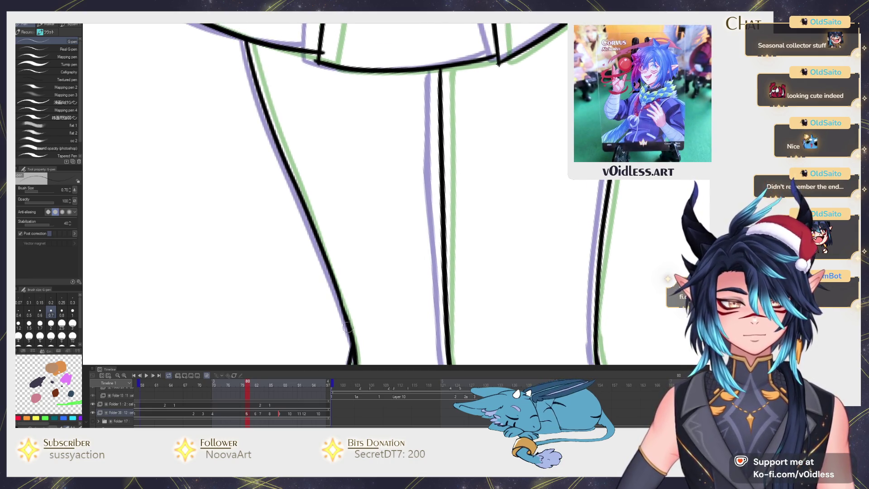
{"action": "scroll", "coordinate": [343, 304], "scroll_direction": "down", "scroll_amount": 5}
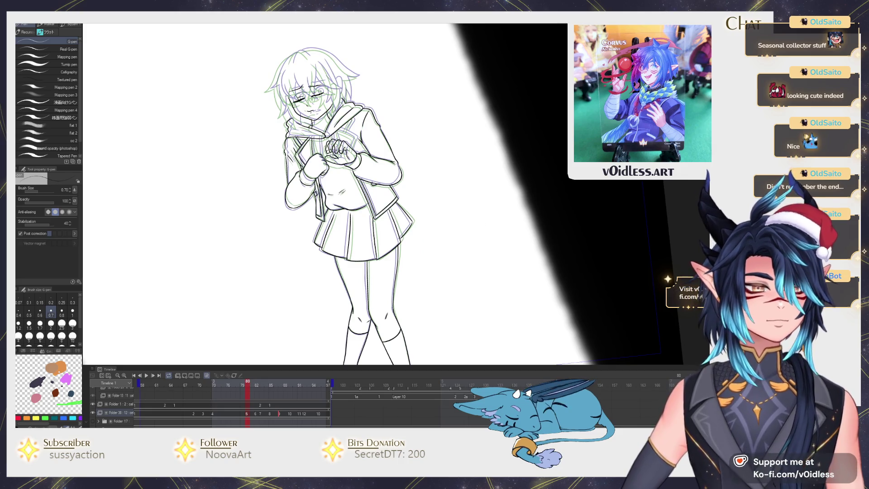
{"action": "scroll", "coordinate": [380, 311], "scroll_direction": "up", "scroll_amount": 3}
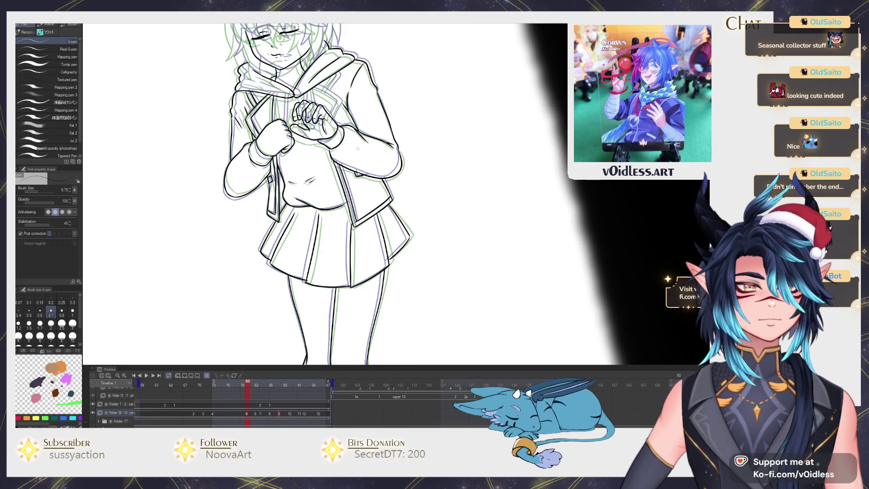
Compare frame 80's face with the previous cel, then rotate the frame 80 drawing slightly
{"action": "scroll", "coordinate": [381, 311], "scroll_direction": "up", "scroll_amount": 3}
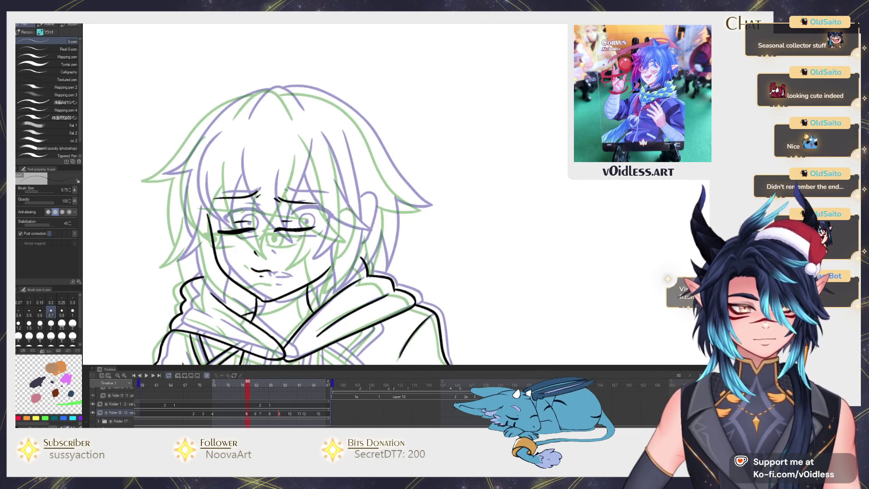
{"action": "mouse_move", "coordinate": [342, 251]}
{"action": "left_mouse_down"}
{"action": "mouse_move", "coordinate": [385, 239]}
{"action": "mouse_move", "coordinate": [370, 259]}
{"action": "mouse_move", "coordinate": [382, 260]}
{"action": "left_mouse_up"}
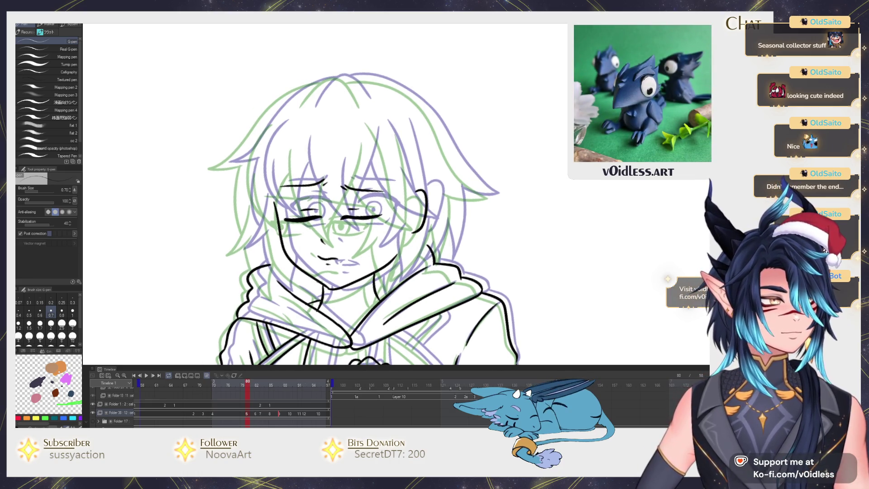
{"action": "scroll", "coordinate": [407, 192], "scroll_direction": "down", "scroll_amount": 2}
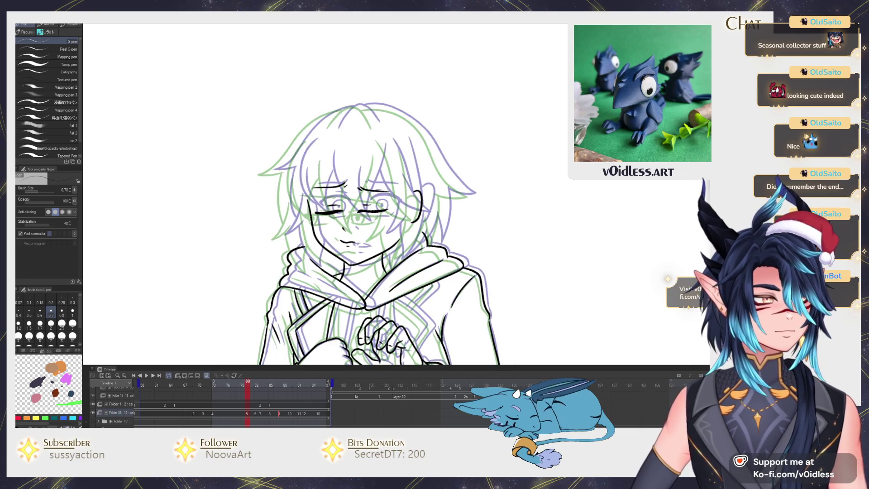
{"action": "scroll", "coordinate": [356, 208], "scroll_direction": "up", "scroll_amount": 2}
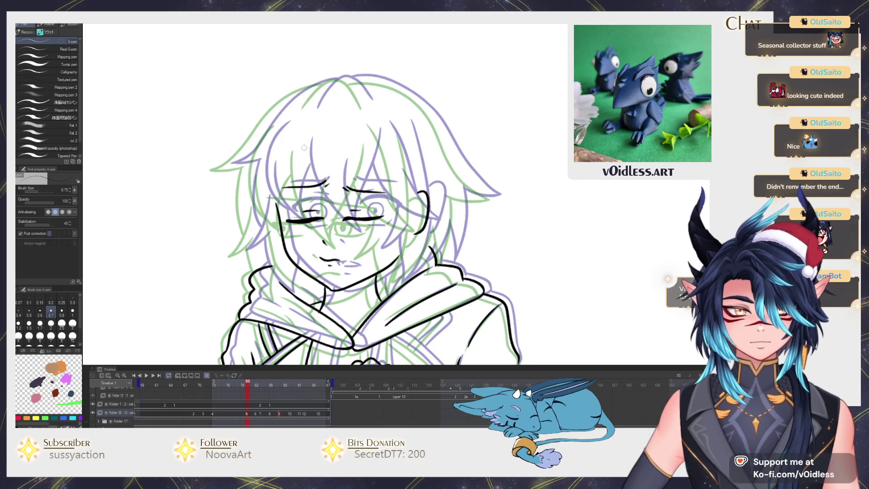
{"action": "key", "text": "Left"}
{"action": "key", "text": "Right"}
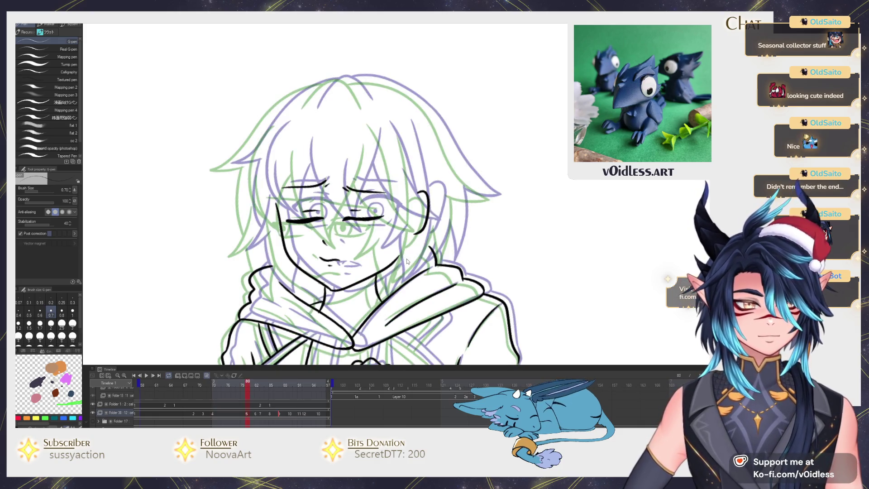
{"action": "key", "text": "ctrl+t"}
{"action": "left_click_drag", "start_coordinate": [394, 262], "coordinate": [443, 250]}
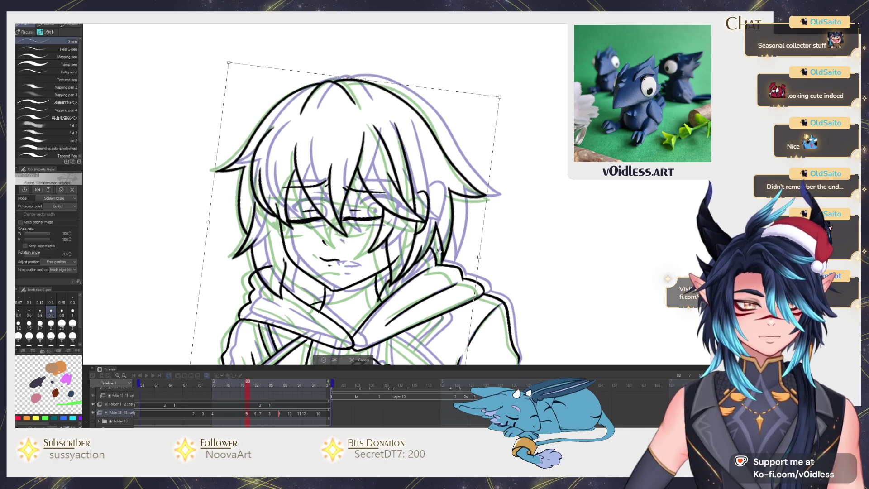
Confirm the rotation, then ink long black hair strands from the crown across the face
{"action": "key", "text": "Return"}
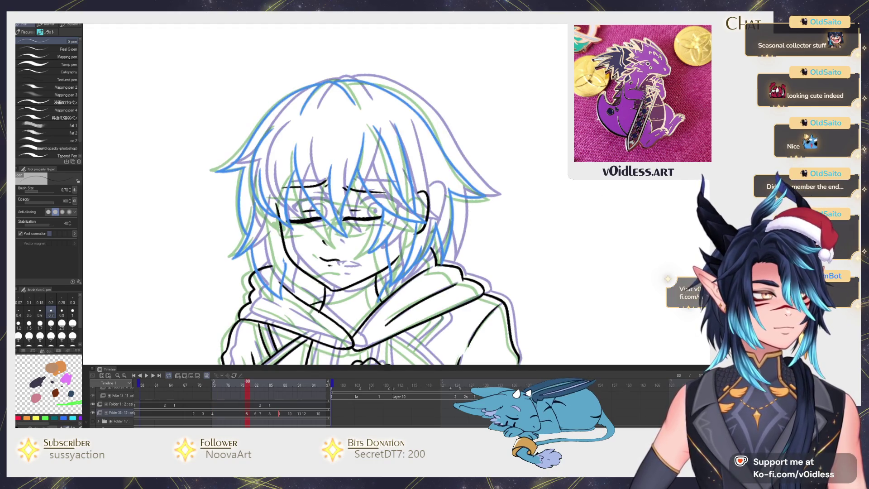
{"action": "key", "text": "ctrl+plus"}
{"action": "key", "text": "ctrl+plus"}
{"action": "mouse_move", "coordinate": [254, 116]}
{"action": "left_mouse_down"}
{"action": "mouse_move", "coordinate": [342, 285]}
{"action": "mouse_move", "coordinate": [371, 299]}
{"action": "mouse_move", "coordinate": [338, 226]}
{"action": "mouse_move", "coordinate": [322, 156]}
{"action": "left_mouse_up"}
{"action": "mouse_move", "coordinate": [346, 265]}
{"action": "left_mouse_down"}
{"action": "mouse_move", "coordinate": [387, 93]}
{"action": "mouse_move", "coordinate": [345, 96]}
{"action": "left_mouse_up"}
{"action": "mouse_move", "coordinate": [338, 181]}
{"action": "left_mouse_down"}
{"action": "mouse_move", "coordinate": [403, 245]}
{"action": "mouse_move", "coordinate": [480, 265]}
{"action": "mouse_move", "coordinate": [458, 251]}
{"action": "mouse_move", "coordinate": [398, 175]}
{"action": "left_mouse_up"}
{"action": "left_click_drag", "start_coordinate": [448, 240], "coordinate": [390, 78]}
{"action": "scroll", "coordinate": [379, 73], "scroll_direction": "down", "scroll_amount": 2}
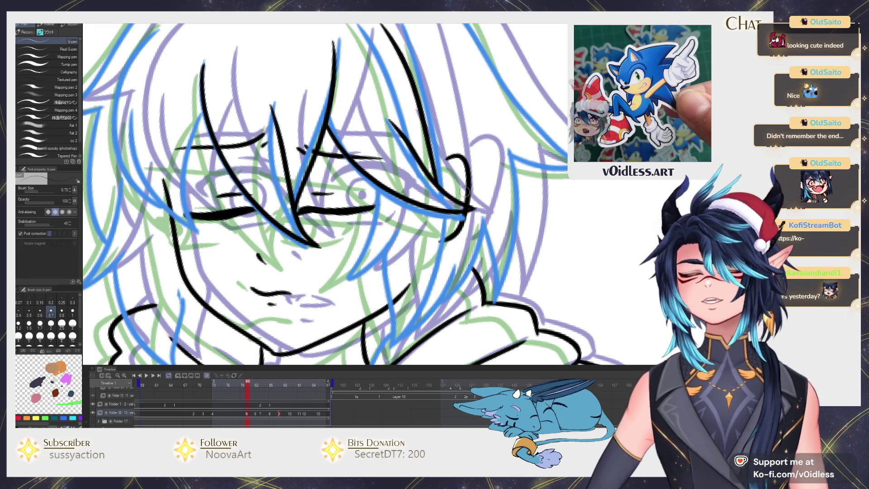
Ink hair strands along the right of the face, including a V-shaped strand near the ear
{"action": "left_click_drag", "start_coordinate": [340, 293], "coordinate": [360, 275]}
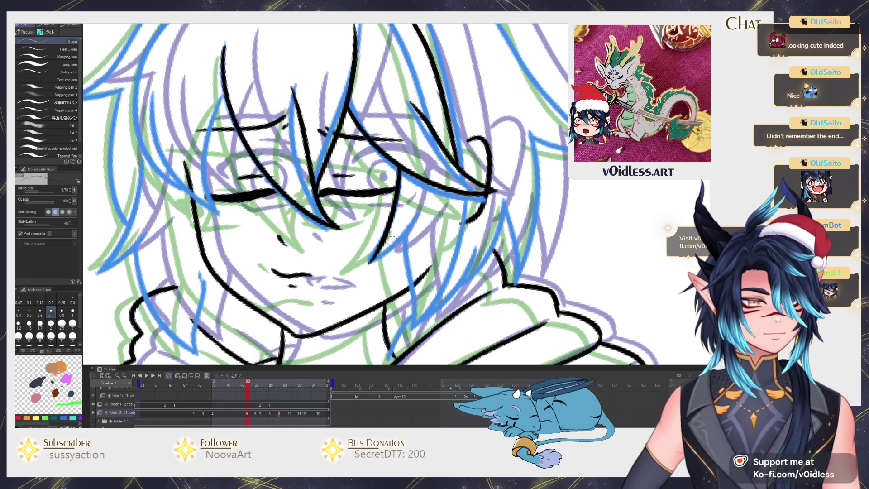
{"action": "mouse_move", "coordinate": [400, 168]}
{"action": "left_mouse_down"}
{"action": "mouse_move", "coordinate": [387, 226]}
{"action": "mouse_move", "coordinate": [362, 262]}
{"action": "mouse_move", "coordinate": [424, 203]}
{"action": "mouse_move", "coordinate": [376, 158]}
{"action": "left_mouse_up"}
{"action": "mouse_move", "coordinate": [362, 188]}
{"action": "left_mouse_down"}
{"action": "mouse_move", "coordinate": [369, 247]}
{"action": "mouse_move", "coordinate": [404, 232]}
{"action": "mouse_move", "coordinate": [425, 136]}
{"action": "left_mouse_up"}
{"action": "mouse_move", "coordinate": [355, 293]}
{"action": "left_mouse_down"}
{"action": "mouse_move", "coordinate": [376, 254]}
{"action": "mouse_move", "coordinate": [441, 179]}
{"action": "mouse_move", "coordinate": [424, 222]}
{"action": "mouse_move", "coordinate": [394, 276]}
{"action": "mouse_move", "coordinate": [420, 174]}
{"action": "left_mouse_up"}
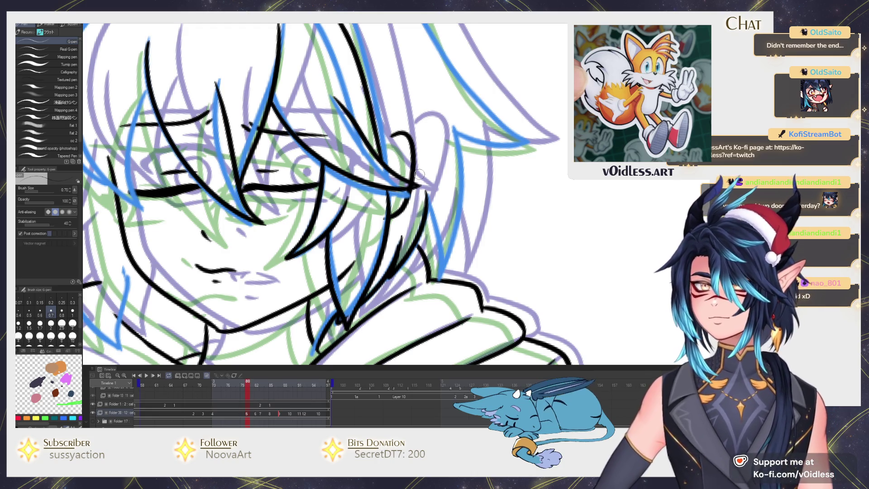
Ink the strands, underside and end of the right hair tip
{"action": "mouse_move", "coordinate": [444, 229]}
{"action": "left_mouse_down"}
{"action": "mouse_move", "coordinate": [386, 264]}
{"action": "mouse_move", "coordinate": [372, 247]}
{"action": "mouse_move", "coordinate": [381, 321]}
{"action": "left_mouse_up"}
{"action": "left_click_drag", "start_coordinate": [399, 276], "coordinate": [407, 165]}
{"action": "left_click_drag", "start_coordinate": [455, 145], "coordinate": [434, 201]}
{"action": "mouse_move", "coordinate": [370, 226]}
{"action": "left_mouse_down"}
{"action": "mouse_move", "coordinate": [416, 242]}
{"action": "mouse_move", "coordinate": [449, 238]}
{"action": "left_mouse_up"}
{"action": "mouse_move", "coordinate": [445, 230]}
{"action": "left_mouse_down"}
{"action": "mouse_move", "coordinate": [385, 275]}
{"action": "mouse_move", "coordinate": [351, 261]}
{"action": "mouse_move", "coordinate": [281, 147]}
{"action": "mouse_move", "coordinate": [450, 201]}
{"action": "left_mouse_up"}
{"action": "left_click_drag", "start_coordinate": [520, 219], "coordinate": [480, 150]}
{"action": "mouse_move", "coordinate": [507, 285]}
{"action": "left_mouse_down"}
{"action": "mouse_move", "coordinate": [525, 277]}
{"action": "mouse_move", "coordinate": [474, 236]}
{"action": "mouse_move", "coordinate": [371, 98]}
{"action": "mouse_move", "coordinate": [241, 45]}
{"action": "left_mouse_up"}
Ink the hair's top edge, the pointed crown strand and the upper-left outline
{"action": "mouse_move", "coordinate": [261, 83]}
{"action": "left_mouse_down"}
{"action": "mouse_move", "coordinate": [365, 160]}
{"action": "mouse_move", "coordinate": [290, 157]}
{"action": "mouse_move", "coordinate": [260, 189]}
{"action": "left_mouse_up"}
{"action": "left_click_drag", "start_coordinate": [287, 178], "coordinate": [333, 156]}
{"action": "mouse_move", "coordinate": [357, 103]}
{"action": "left_mouse_down"}
{"action": "mouse_move", "coordinate": [245, 161]}
{"action": "mouse_move", "coordinate": [167, 256]}
{"action": "mouse_move", "coordinate": [164, 281]}
{"action": "mouse_move", "coordinate": [183, 193]}
{"action": "left_mouse_up"}
{"action": "mouse_move", "coordinate": [264, 108]}
{"action": "left_mouse_down"}
{"action": "mouse_move", "coordinate": [231, 159]}
{"action": "mouse_move", "coordinate": [252, 285]}
{"action": "mouse_move", "coordinate": [238, 269]}
{"action": "left_mouse_up"}
Ink the strands down the left side of the hair, undoing a misplaced stroke
{"action": "mouse_move", "coordinate": [220, 167]}
{"action": "left_mouse_down"}
{"action": "mouse_move", "coordinate": [256, 281]}
{"action": "mouse_move", "coordinate": [303, 303]}
{"action": "mouse_move", "coordinate": [284, 169]}
{"action": "mouse_move", "coordinate": [199, 254]}
{"action": "left_mouse_up"}
{"action": "key", "text": "ctrl+z"}
{"action": "left_click_drag", "start_coordinate": [248, 147], "coordinate": [209, 252]}
{"action": "left_click_drag", "start_coordinate": [244, 208], "coordinate": [204, 257]}
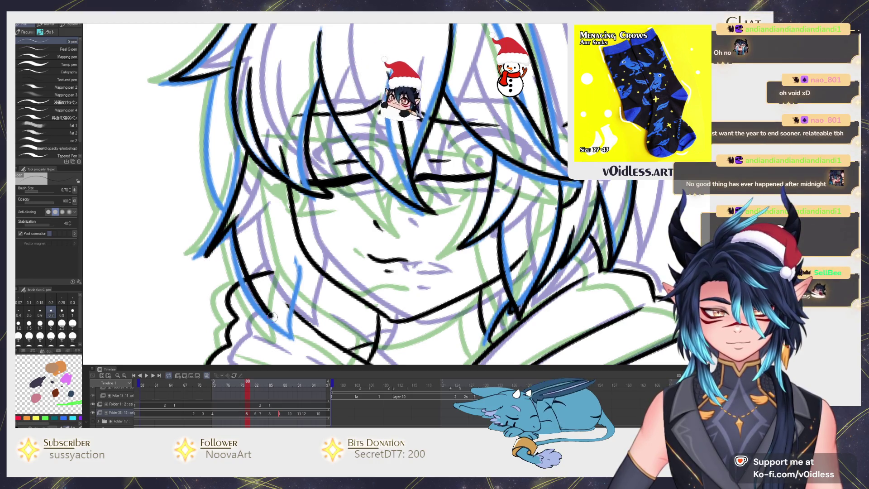
{"action": "mouse_move", "coordinate": [249, 208]}
{"action": "left_mouse_down"}
{"action": "mouse_move", "coordinate": [267, 281]}
{"action": "mouse_move", "coordinate": [232, 259]}
{"action": "mouse_move", "coordinate": [238, 153]}
{"action": "mouse_move", "coordinate": [253, 292]}
{"action": "left_mouse_up"}
{"action": "key", "text": "ctrl+z"}
{"action": "key", "text": "ctrl+minus"}
{"action": "key", "text": "ctrl+minus"}
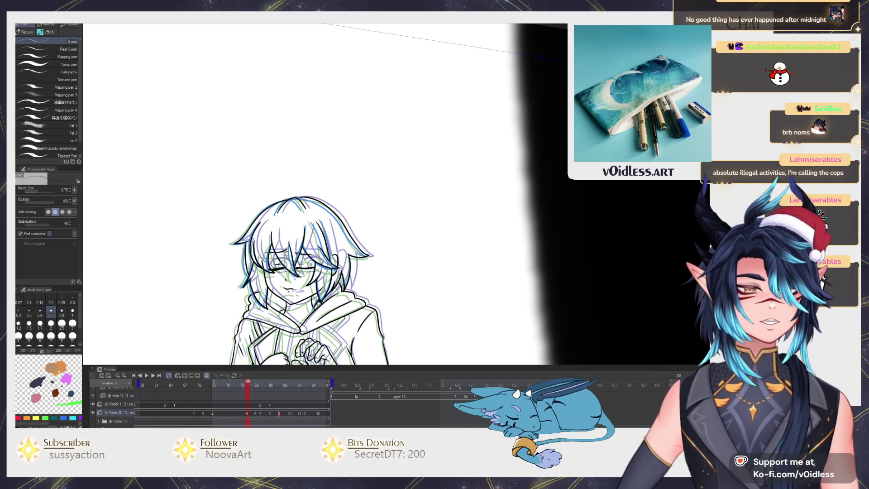
Play the animation once to check the motion
{"action": "scroll", "coordinate": [319, 237], "scroll_direction": "up", "scroll_amount": 3}
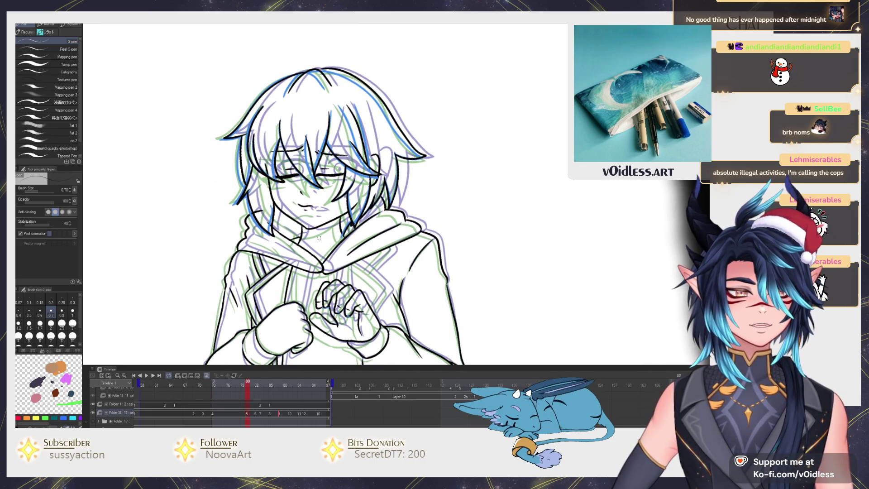
{"action": "scroll", "coordinate": [318, 237], "scroll_direction": "up", "scroll_amount": 3}
{"action": "scroll", "coordinate": [329, 258], "scroll_direction": "down", "scroll_amount": 2}
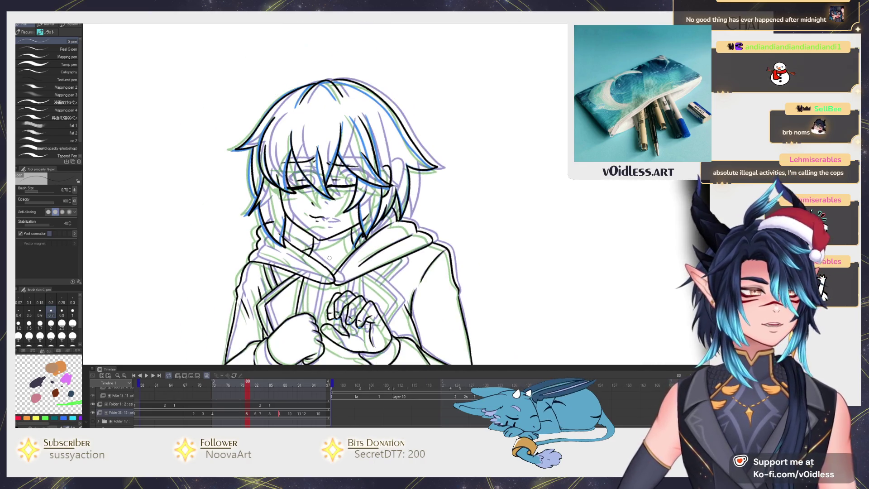
{"action": "scroll", "coordinate": [349, 221], "scroll_direction": "down", "scroll_amount": 2}
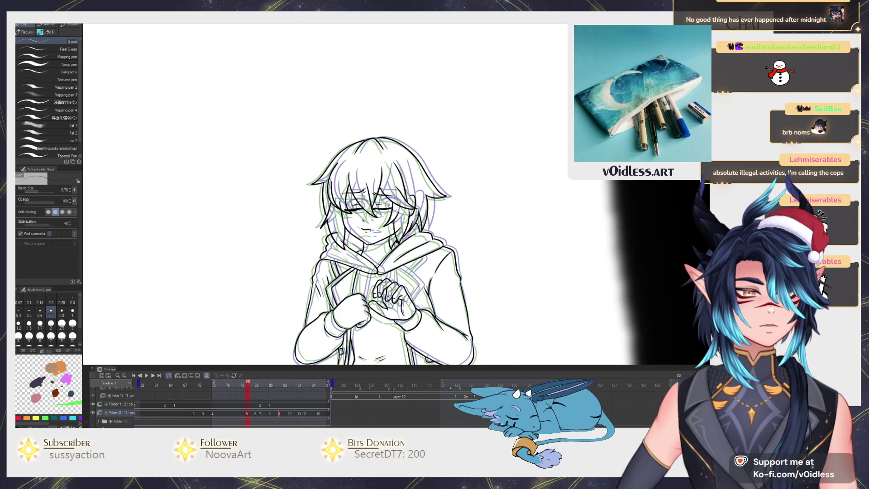
{"action": "key", "text": "space"}
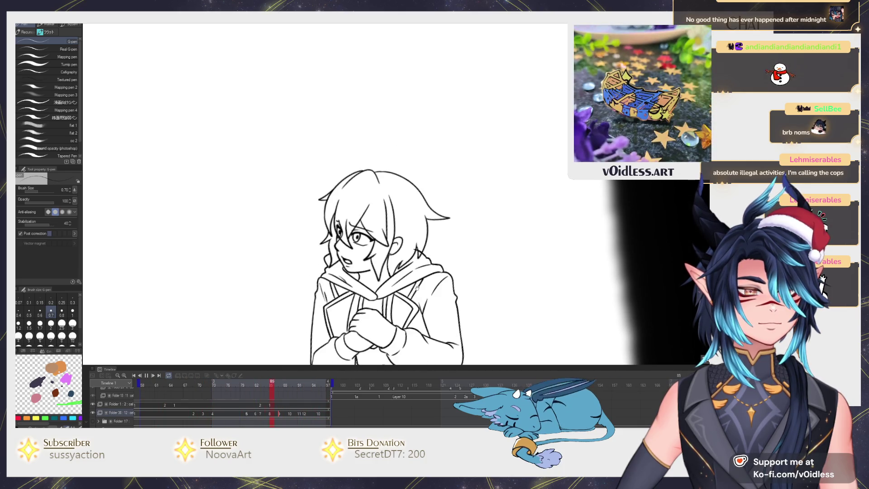
{"action": "key", "text": "space"}
Back on frame 80, ink a vertical chest line between the clasped hands, redrawing it once
{"action": "key", "text": "Left"}
{"action": "key", "text": "Left"}
{"action": "key", "text": "Left"}
{"action": "scroll", "coordinate": [376, 226], "scroll_direction": "up", "scroll_amount": 2}
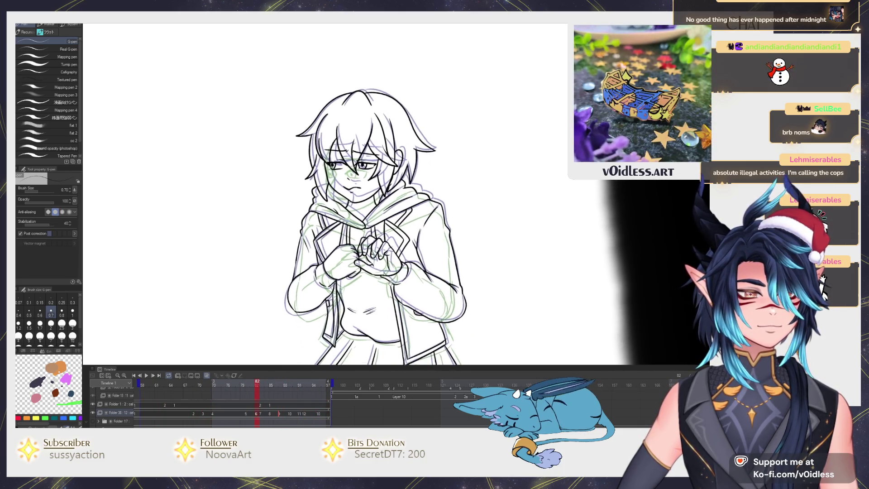
{"action": "key", "text": "Left"}
{"action": "key", "text": "Left"}
{"action": "key", "text": "Left"}
{"action": "scroll", "coordinate": [352, 218], "scroll_direction": "up", "scroll_amount": 3}
{"action": "left_click_drag", "start_coordinate": [347, 206], "coordinate": [343, 254]}
{"action": "key", "text": "ctrl+z"}
{"action": "key", "text": "ctrl+z"}
{"action": "left_click_drag", "start_coordinate": [353, 210], "coordinate": [349, 255]}
Compare frame 80 with frame 73 and replay the animation loop
{"action": "key", "text": "Left"}
{"action": "key", "text": "Left"}
{"action": "key", "text": "Left"}
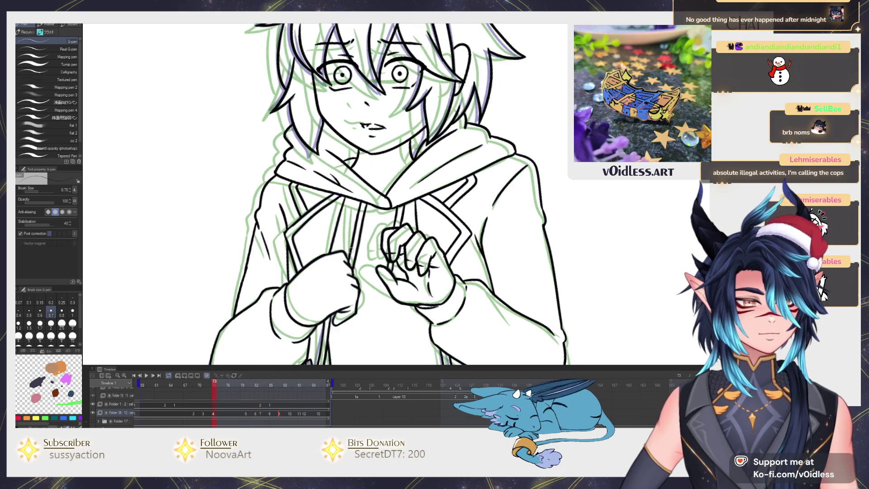
{"action": "key", "text": "Right"}
{"action": "key", "text": "Right"}
{"action": "key", "text": "Right"}
{"action": "scroll", "coordinate": [400, 211], "scroll_direction": "up", "scroll_amount": 3}
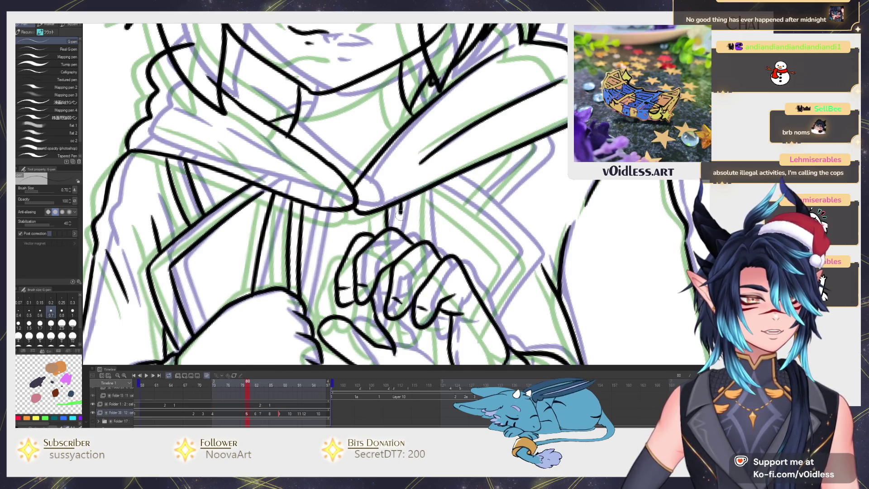
{"action": "scroll", "coordinate": [400, 210], "scroll_direction": "down", "scroll_amount": 3}
{"action": "key", "text": "space"}
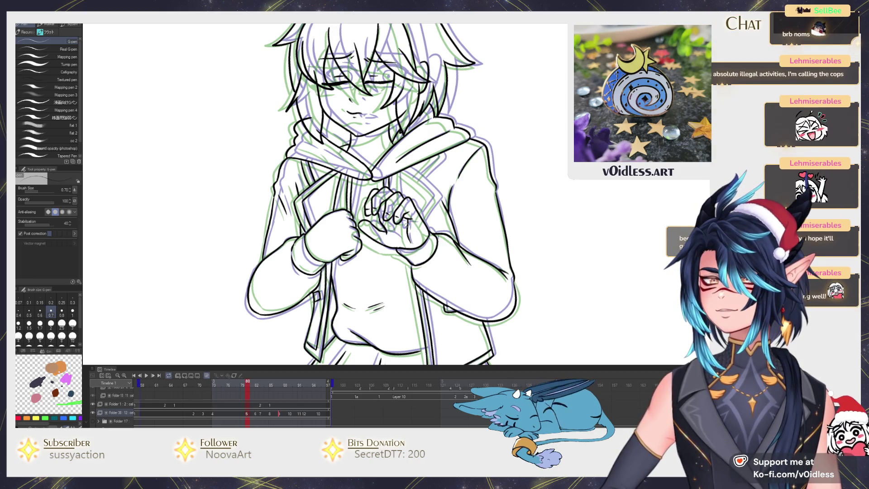
Flip between frames 71, 80 and 83 to compare, then zoom out to the whole figure
{"action": "key", "text": "Left"}
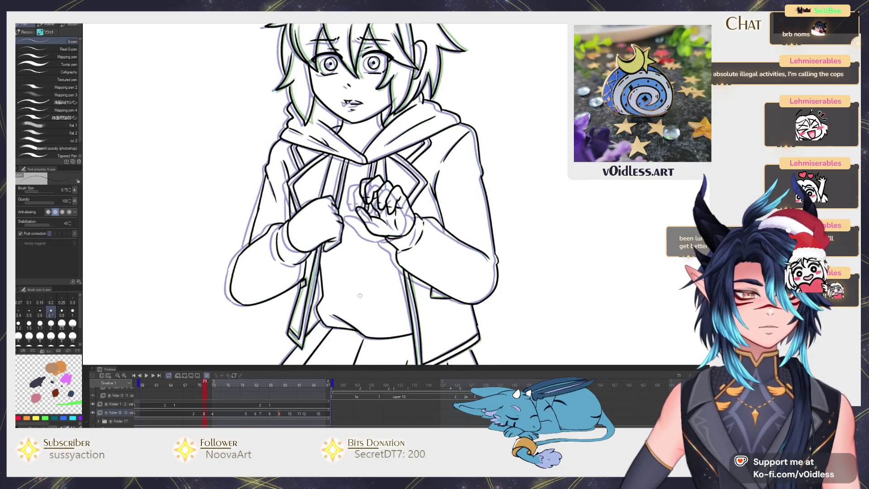
{"action": "key", "text": "Right"}
{"action": "key", "text": "Right"}
{"action": "key", "text": "Right"}
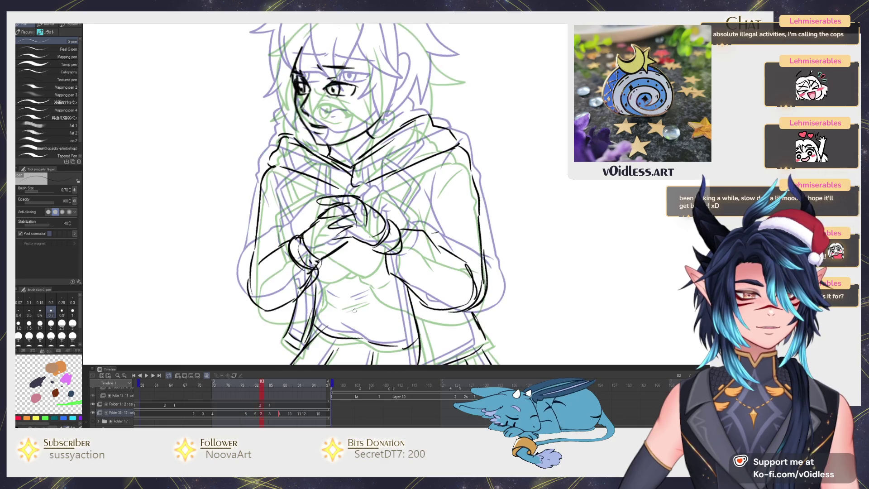
{"action": "key", "text": "Left"}
{"action": "key", "text": "Left"}
{"action": "key", "text": "Right"}
{"action": "key", "text": "Right"}
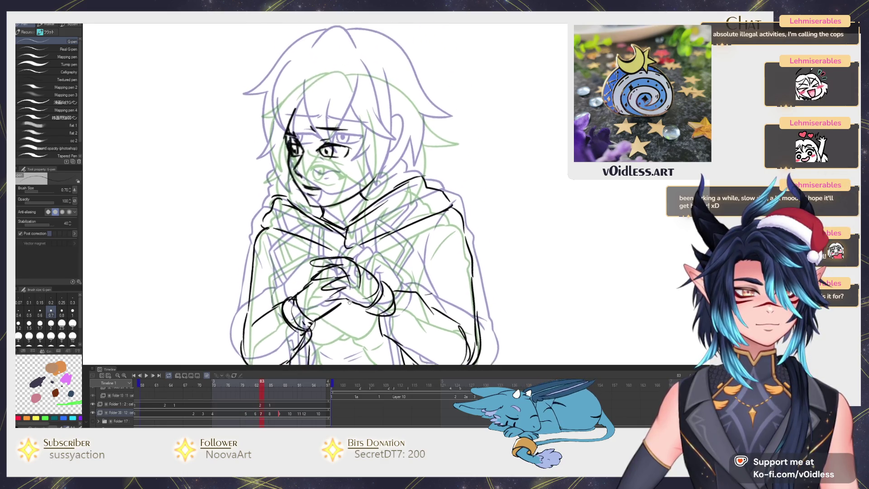
{"action": "scroll", "coordinate": [341, 226], "scroll_direction": "down", "scroll_amount": 2}
{"action": "key", "text": "Left"}
{"action": "key", "text": "Right"}
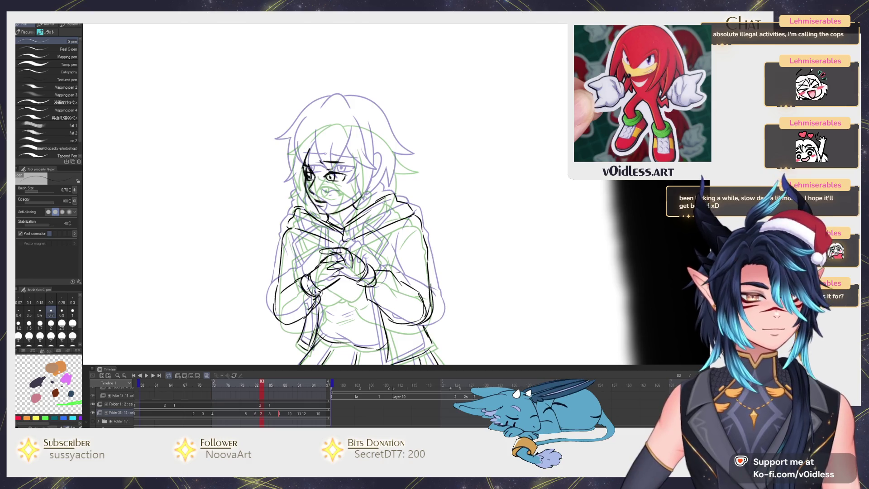
{"action": "key", "text": "Right"}
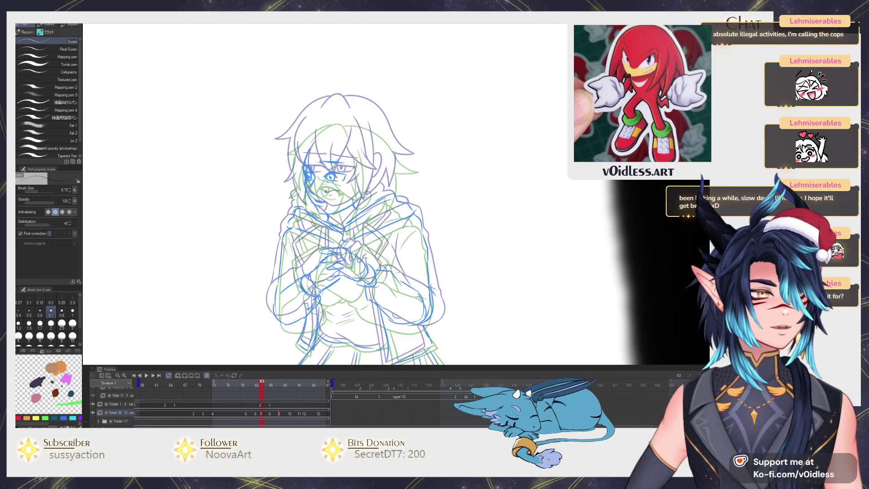
{"action": "scroll", "coordinate": [514, 210], "scroll_direction": "down", "scroll_amount": 3}
{"action": "scroll", "coordinate": [470, 261], "scroll_direction": "up", "scroll_amount": 2}
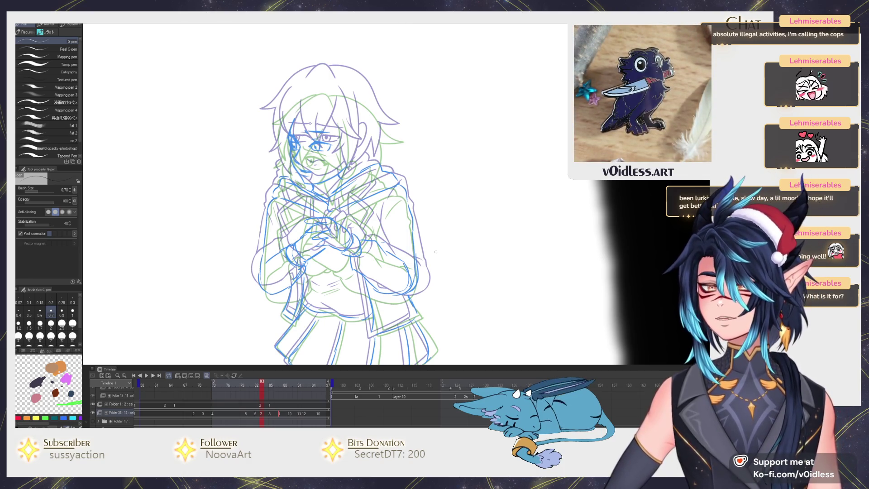
{"action": "scroll", "coordinate": [435, 251], "scroll_direction": "down", "scroll_amount": 4}
{"action": "key", "text": "minus"}
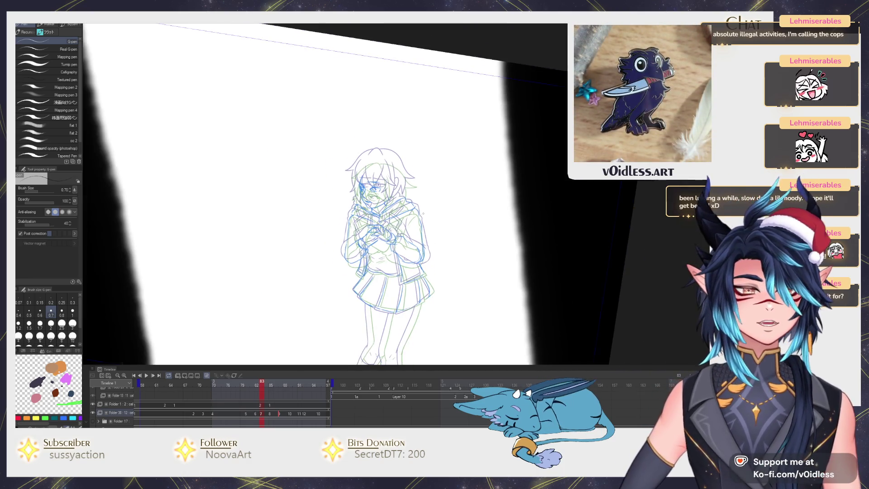
Play the animation and zoom out the timeline to show more frames
{"action": "key", "text": "space"}
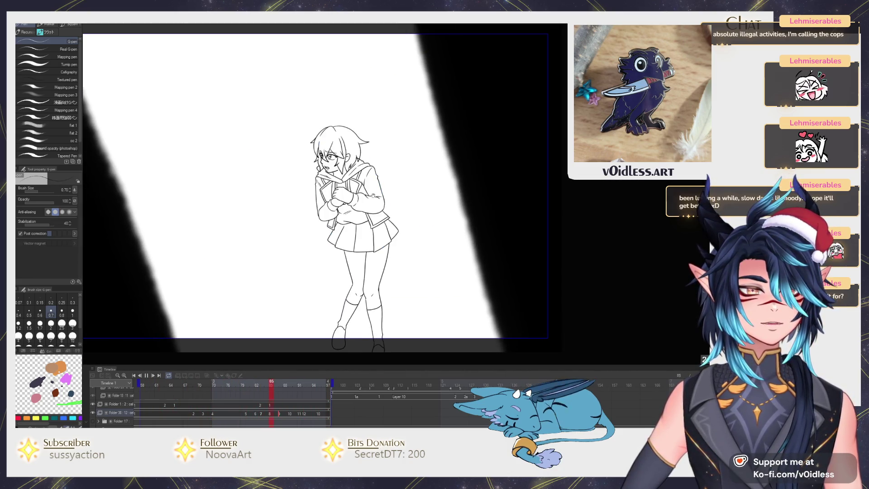
{"action": "left_click_drag", "start_coordinate": [148, 397], "coordinate": [219, 421]}
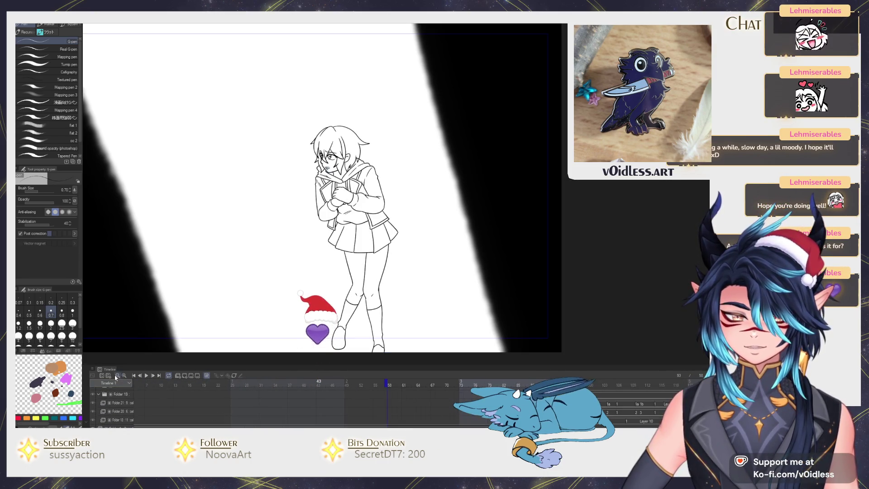
{"action": "left_click", "coordinate": [117, 376]}
{"action": "scroll", "coordinate": [98, 414], "scroll_direction": "down", "scroll_amount": 3}
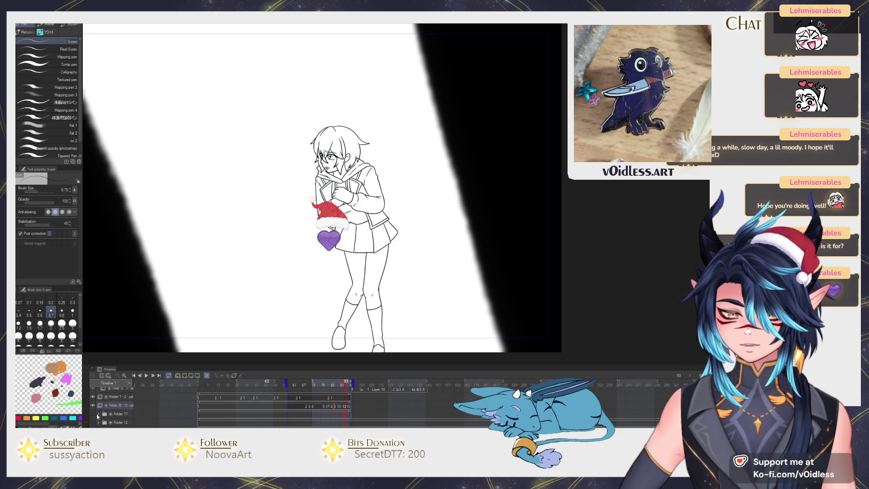
Turn on the light-blue hall background sketch, then jump back to the first frame
{"action": "left_click", "coordinate": [94, 422]}
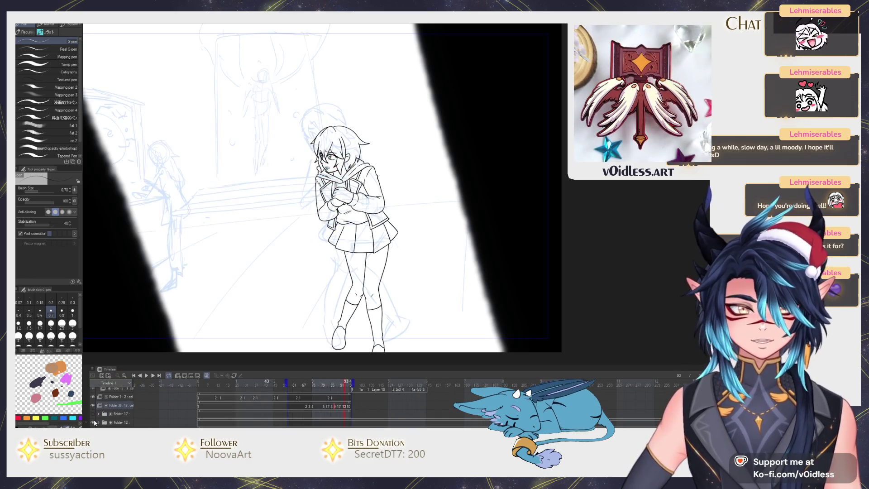
{"action": "mouse_move", "coordinate": [292, 265]}
{"action": "left_mouse_down"}
{"action": "mouse_move", "coordinate": [343, 265]}
{"action": "mouse_move", "coordinate": [343, 283]}
{"action": "left_mouse_up"}
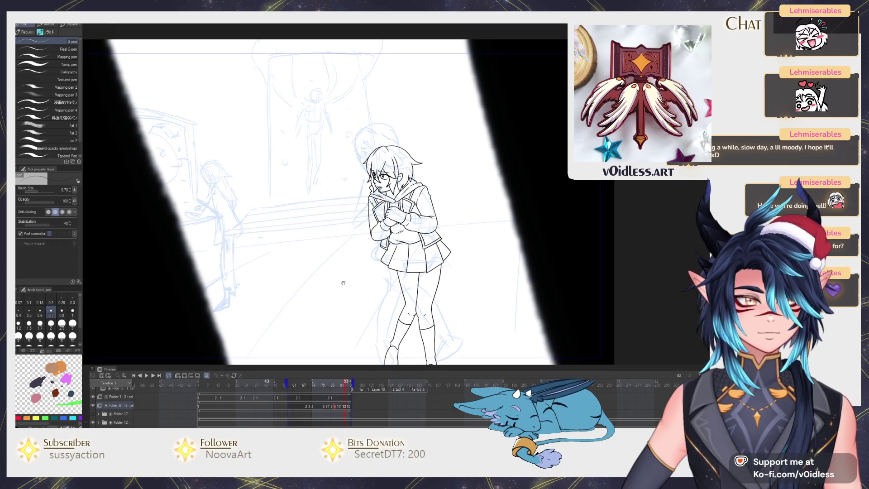
{"action": "left_click", "coordinate": [93, 422]}
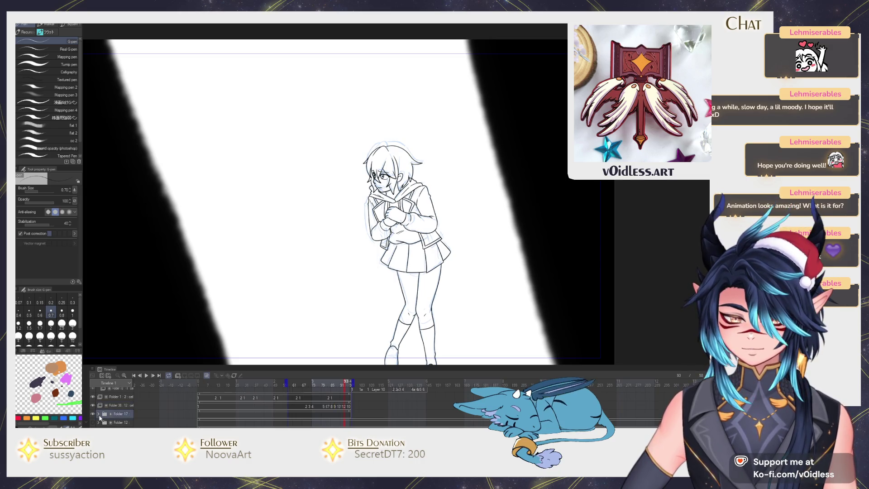
{"action": "scroll", "coordinate": [100, 418], "scroll_direction": "down", "scroll_amount": 1}
{"action": "scroll", "coordinate": [100, 409], "scroll_direction": "down", "scroll_amount": 3}
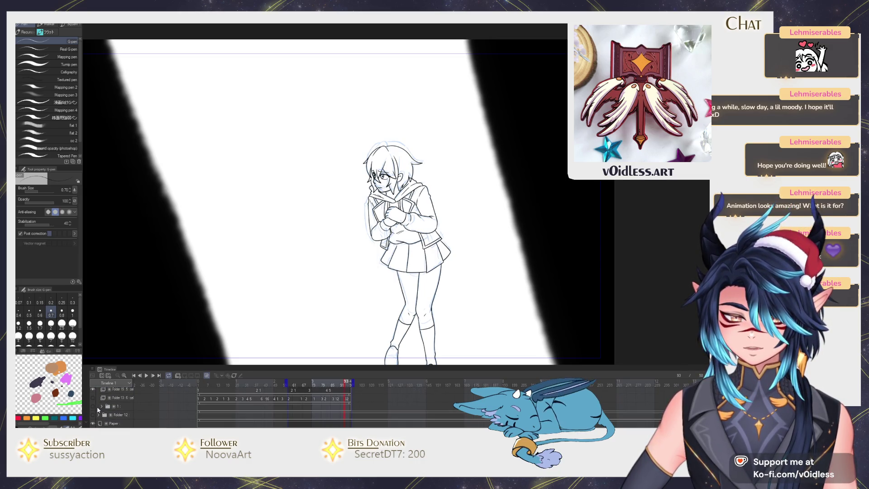
{"action": "left_click", "coordinate": [92, 407]}
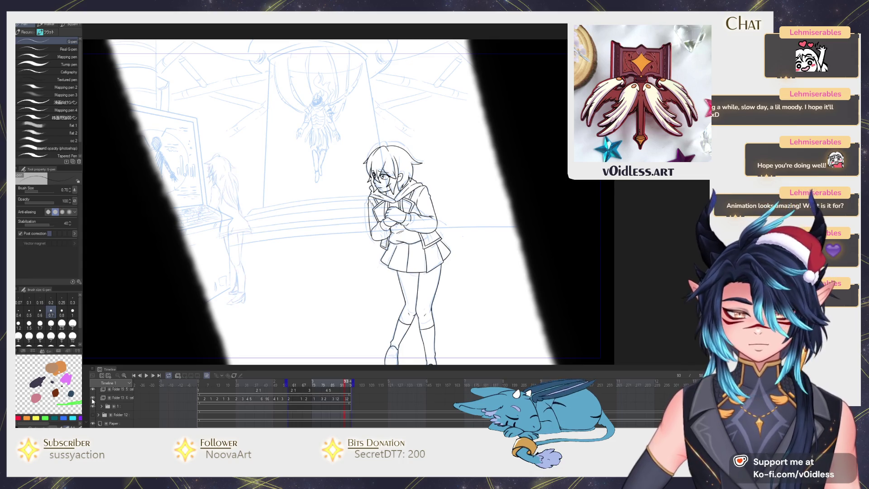
{"action": "scroll", "coordinate": [241, 412], "scroll_direction": "up", "scroll_amount": 1}
{"action": "key", "text": "Home"}
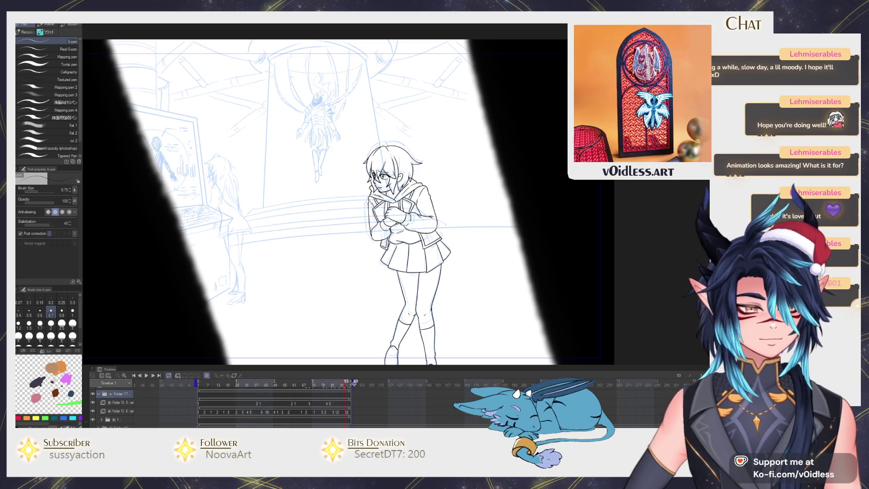
Scrub the timeline and play the full animation from frame 1, including the armoured sword-bearer shot
{"action": "left_click_drag", "start_coordinate": [354, 384], "coordinate": [185, 383]}
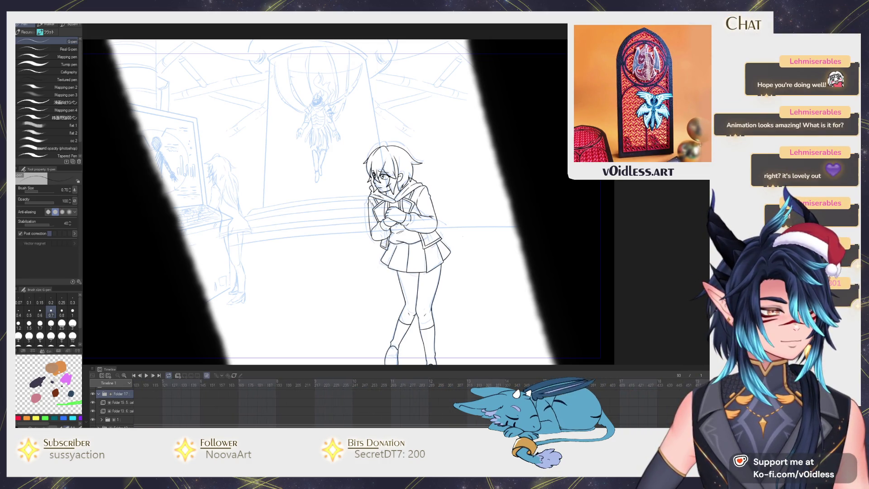
{"action": "scroll", "coordinate": [461, 398], "scroll_direction": "down", "scroll_amount": 2}
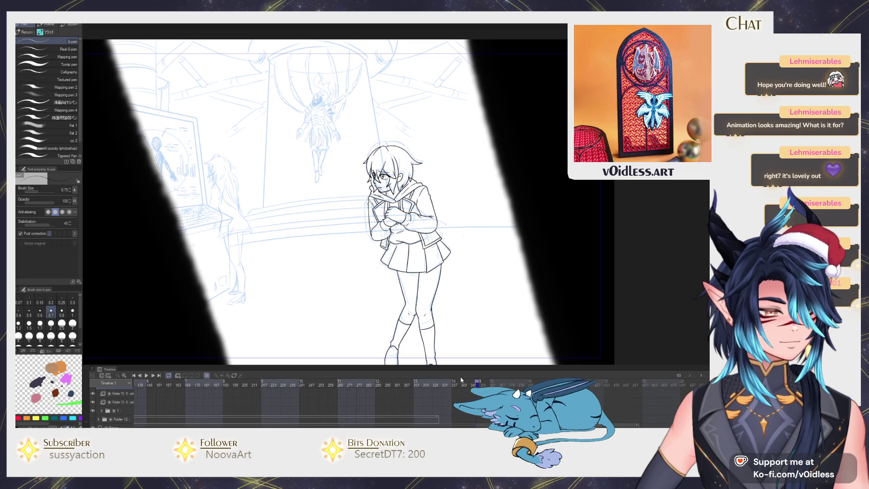
{"action": "left_click", "coordinate": [644, 382]}
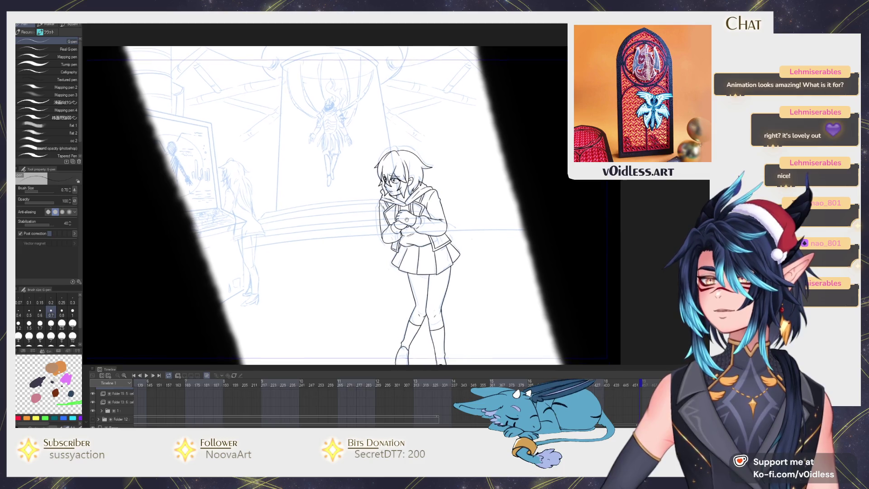
{"action": "left_click", "coordinate": [150, 384]}
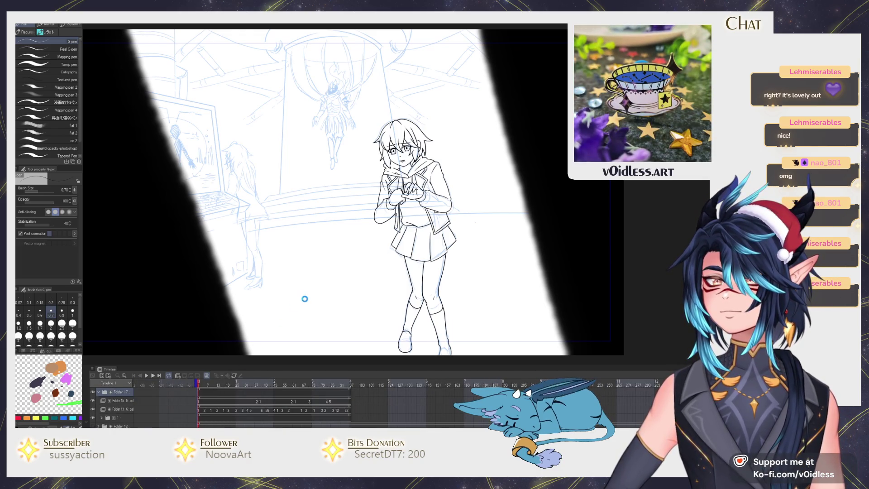
{"action": "key", "text": "space"}
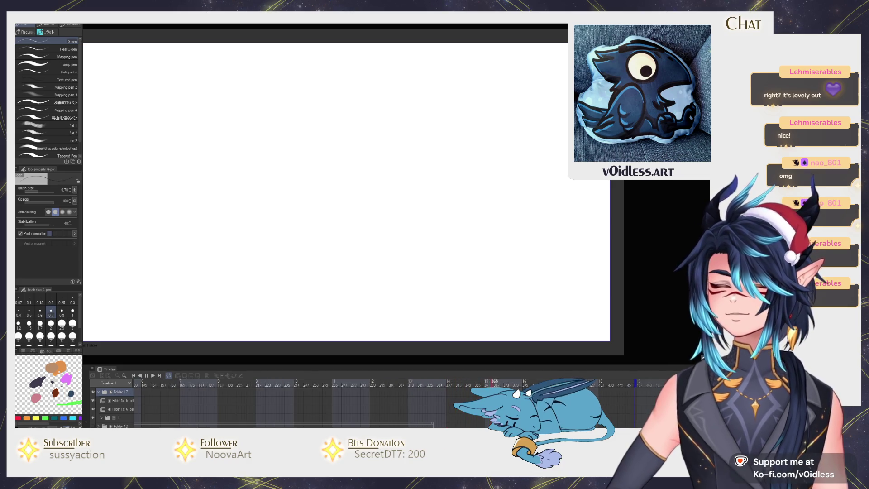
{"action": "key", "text": "Return"}
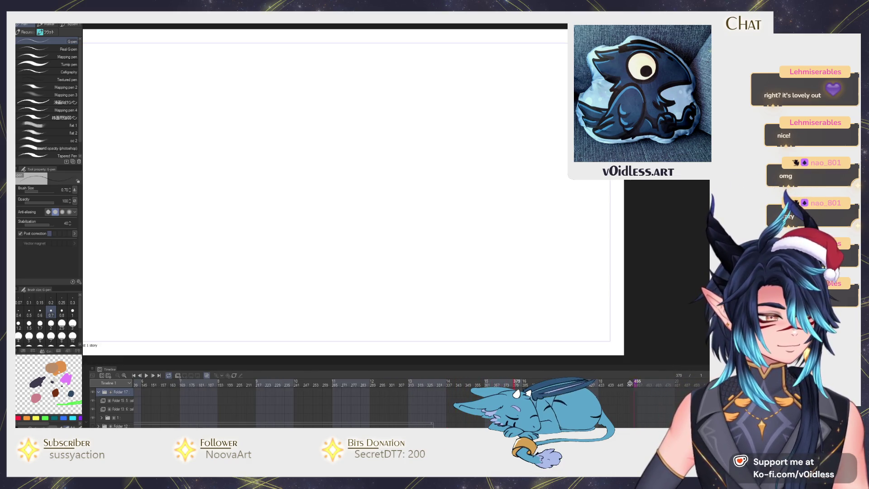
{"action": "left_click", "coordinate": [407, 390]}
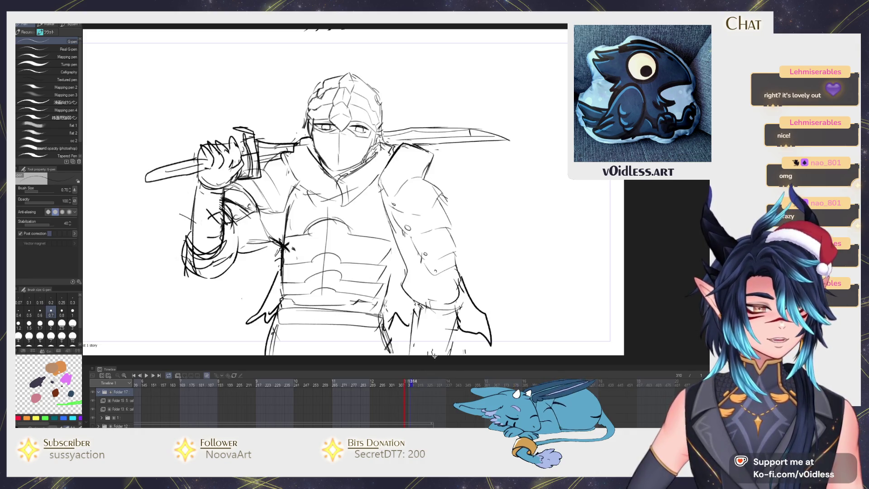
{"action": "key", "text": "Return"}
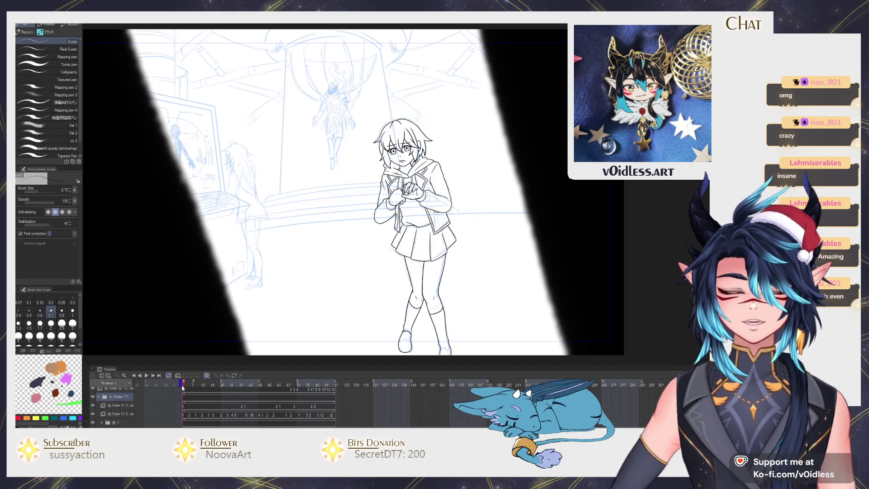
Scrub back and forth through the schoolgirl shot's frames, ending on an early frame
{"action": "left_click_drag", "start_coordinate": [226, 387], "coordinate": [191, 388]}
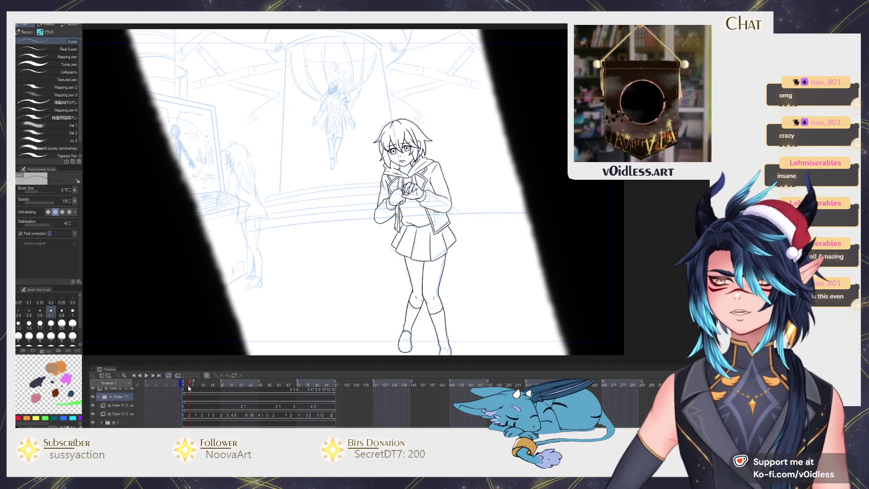
{"action": "left_click_drag", "start_coordinate": [249, 382], "coordinate": [222, 382]}
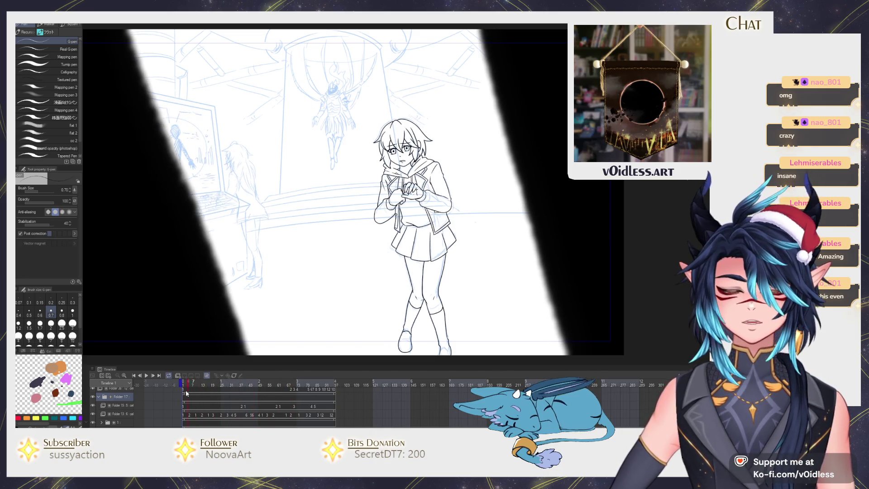
{"action": "mouse_move", "coordinate": [225, 392]}
{"action": "left_mouse_down"}
{"action": "mouse_move", "coordinate": [300, 388]}
{"action": "mouse_move", "coordinate": [186, 393]}
{"action": "mouse_move", "coordinate": [236, 394]}
{"action": "mouse_move", "coordinate": [223, 397]}
{"action": "left_mouse_up"}
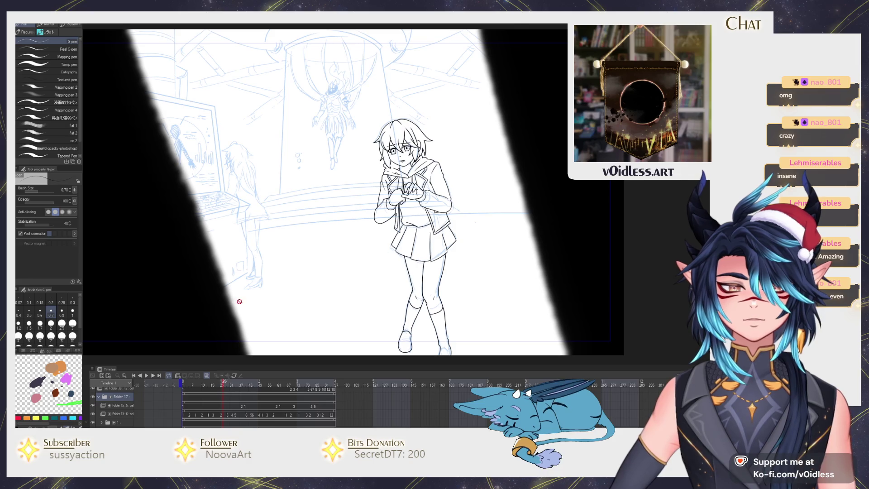
{"action": "scroll", "coordinate": [238, 310], "scroll_direction": "up", "scroll_amount": 5}
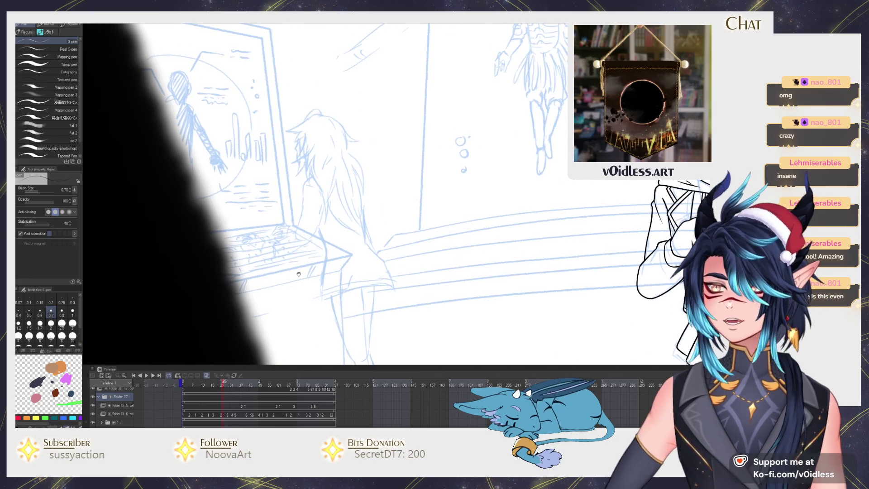
{"action": "left_click_drag", "start_coordinate": [246, 382], "coordinate": [264, 386]}
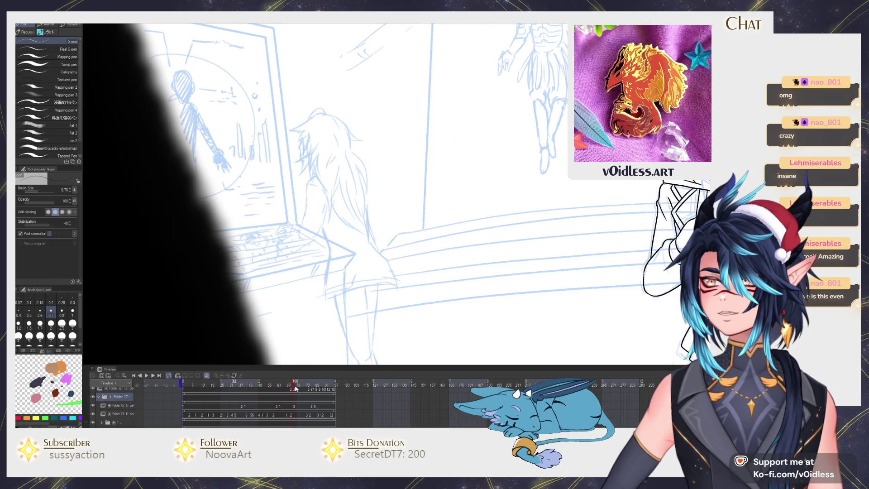
{"action": "left_click_drag", "start_coordinate": [323, 389], "coordinate": [337, 384]}
{"action": "left_click", "coordinate": [190, 381]}
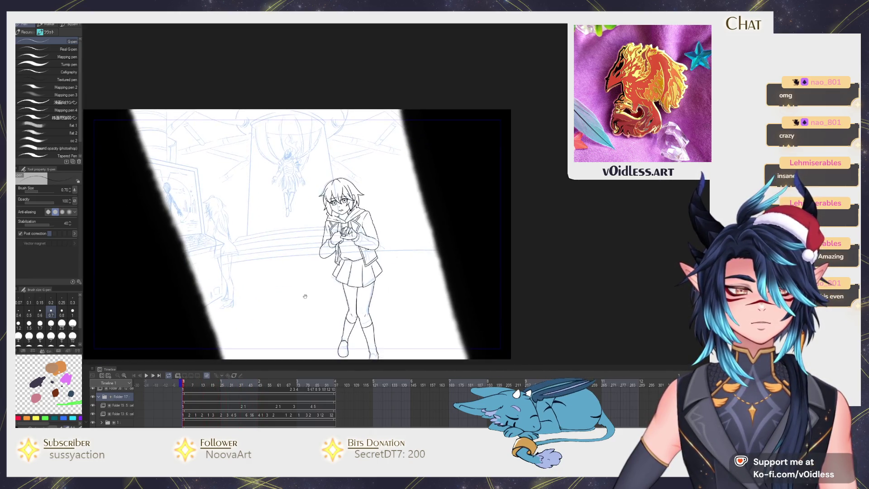
Zoom the canvas in and out, then jump ahead to the barred-door shot
{"action": "scroll", "coordinate": [303, 263], "scroll_direction": "down", "scroll_amount": 2}
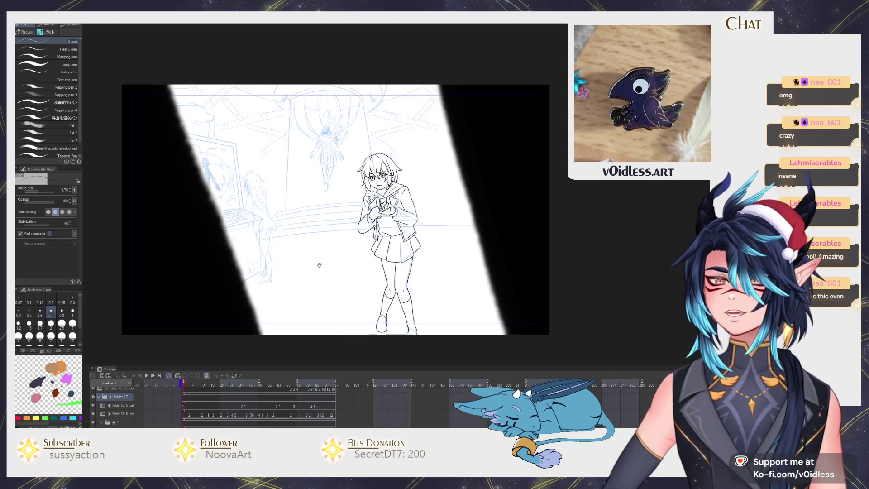
{"action": "scroll", "coordinate": [303, 251], "scroll_direction": "up", "scroll_amount": 3}
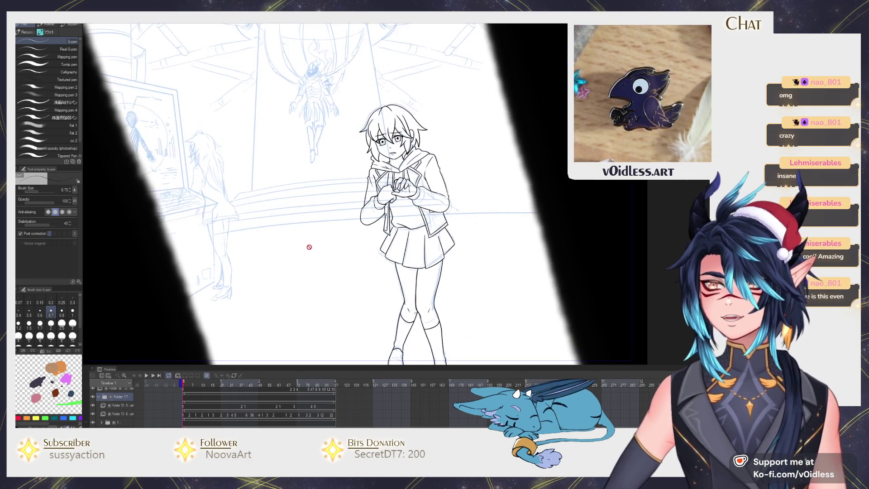
{"action": "scroll", "coordinate": [300, 240], "scroll_direction": "down", "scroll_amount": 2}
{"action": "scroll", "coordinate": [304, 231], "scroll_direction": "up", "scroll_amount": 1}
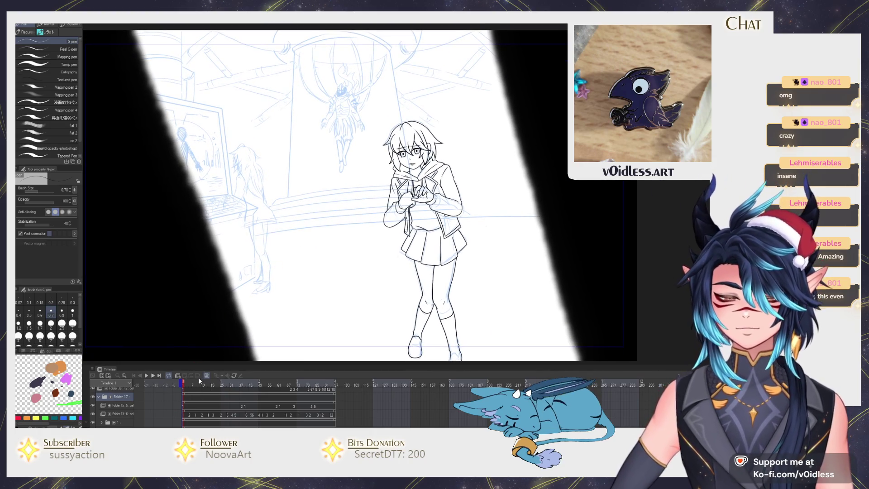
{"action": "left_click", "coordinate": [366, 384]}
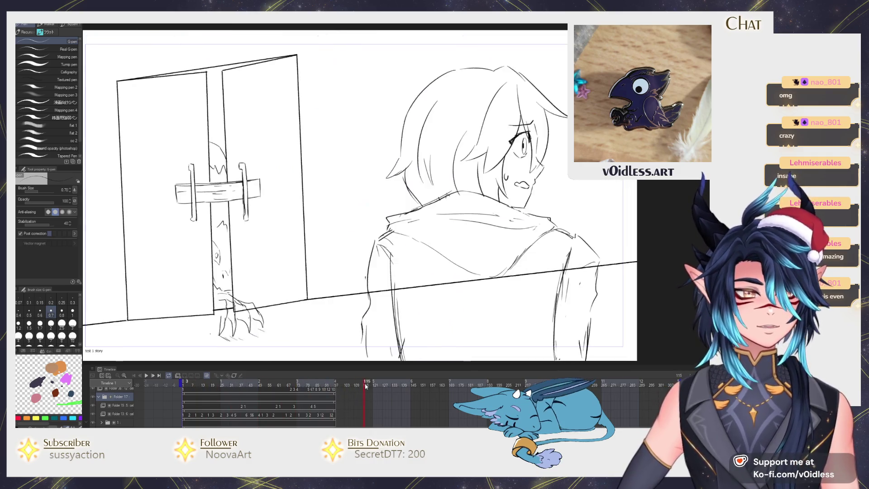
Scrub through the barred-door shot forward to the sleeping-dragon pose
{"action": "left_click", "coordinate": [355, 385]}
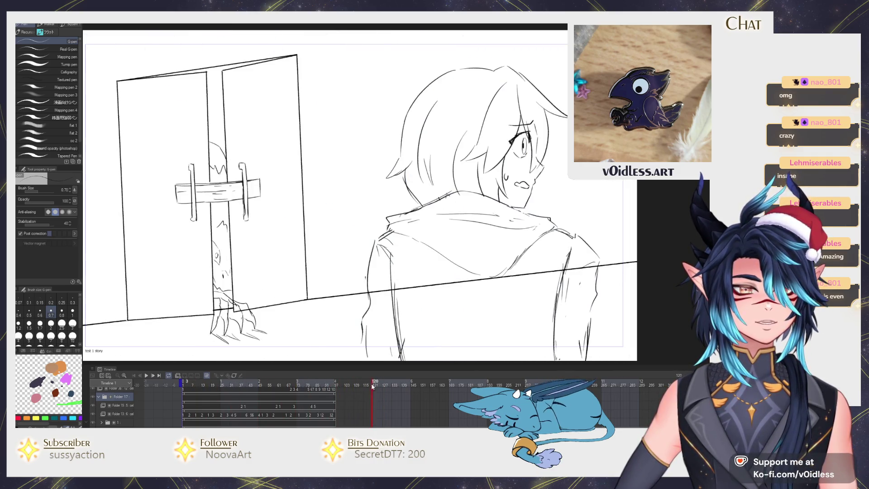
{"action": "left_click", "coordinate": [336, 384]}
{"action": "left_click", "coordinate": [356, 385]}
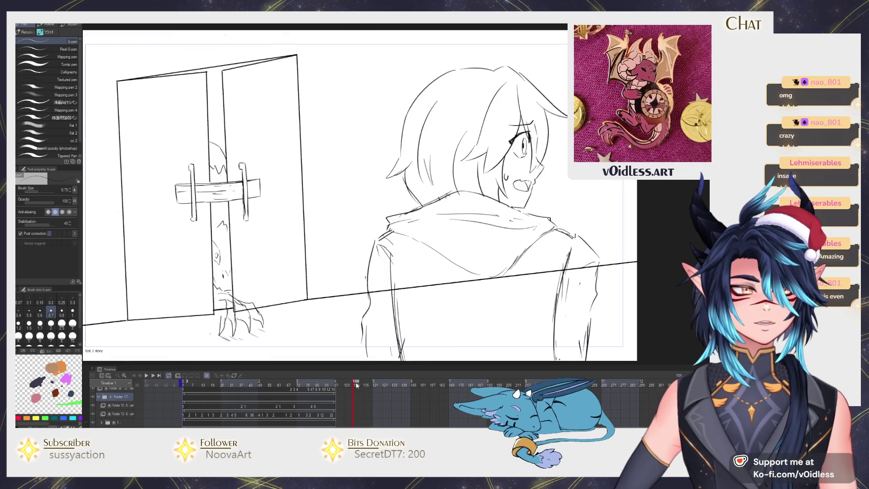
{"action": "left_click_drag", "start_coordinate": [358, 385], "coordinate": [481, 380]}
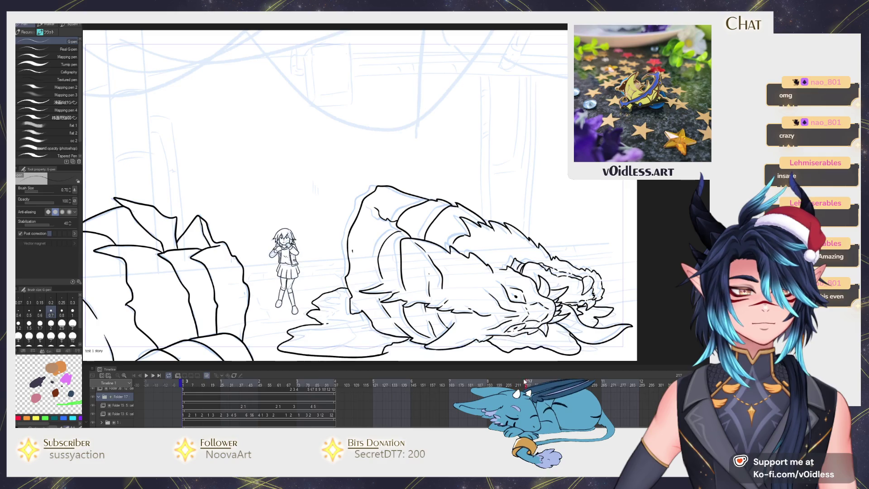
{"action": "left_click_drag", "start_coordinate": [485, 382], "coordinate": [507, 382]}
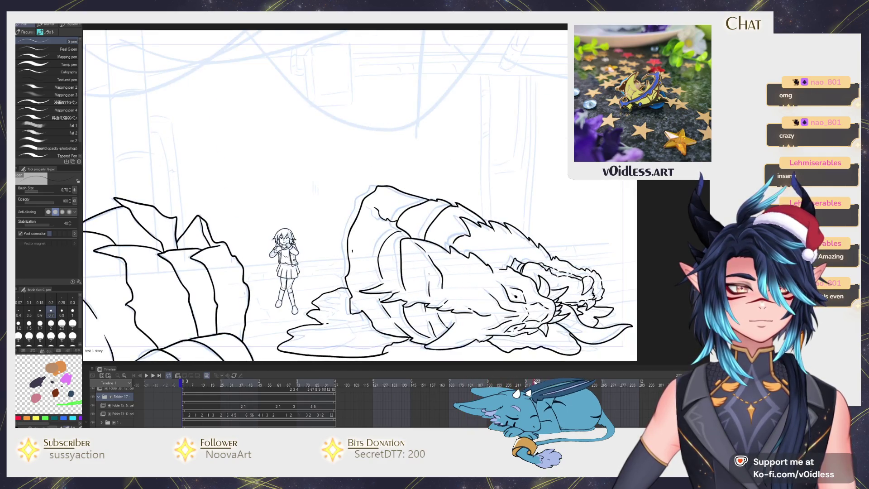
{"action": "scroll", "coordinate": [383, 316], "scroll_direction": "down", "scroll_amount": 2}
{"action": "scroll", "coordinate": [369, 315], "scroll_direction": "up", "scroll_amount": 2}
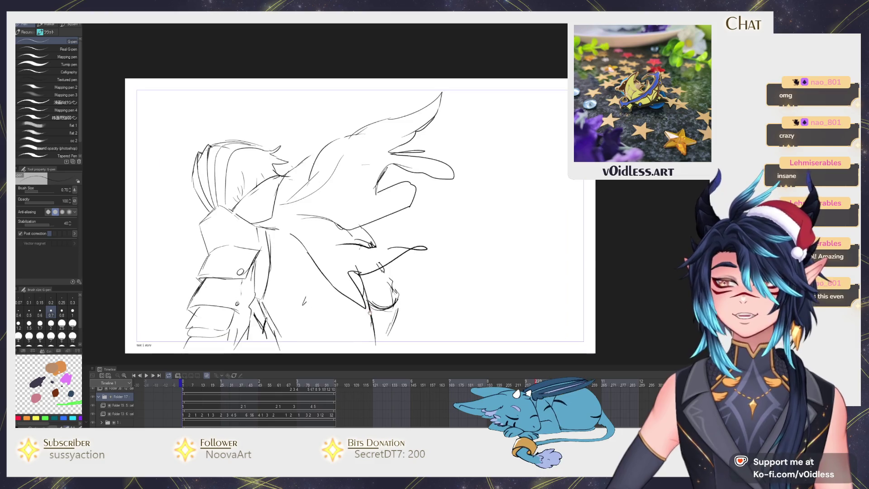
{"action": "scroll", "coordinate": [246, 407], "scroll_direction": "right", "scroll_amount": 5}
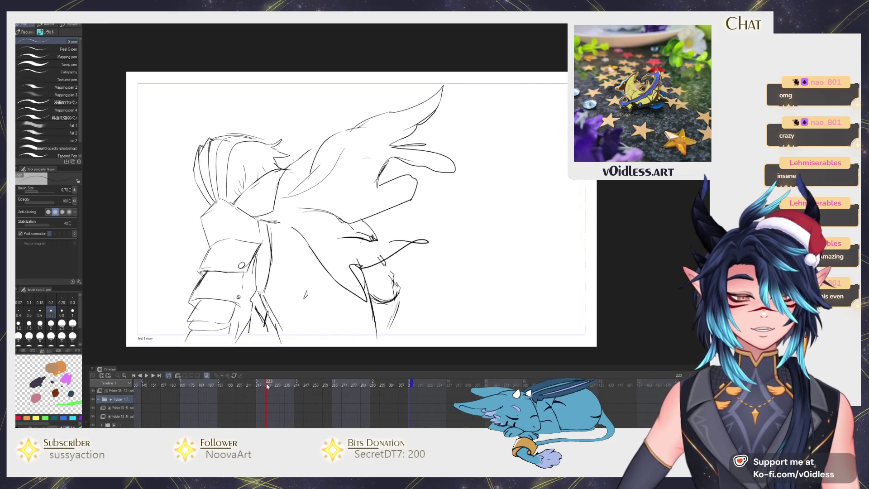
Play and stop through the armoured-knight shot, then return to the schoolgirl-in-hall frame
{"action": "left_click_drag", "start_coordinate": [349, 391], "coordinate": [267, 390]}
{"action": "key", "text": "space"}
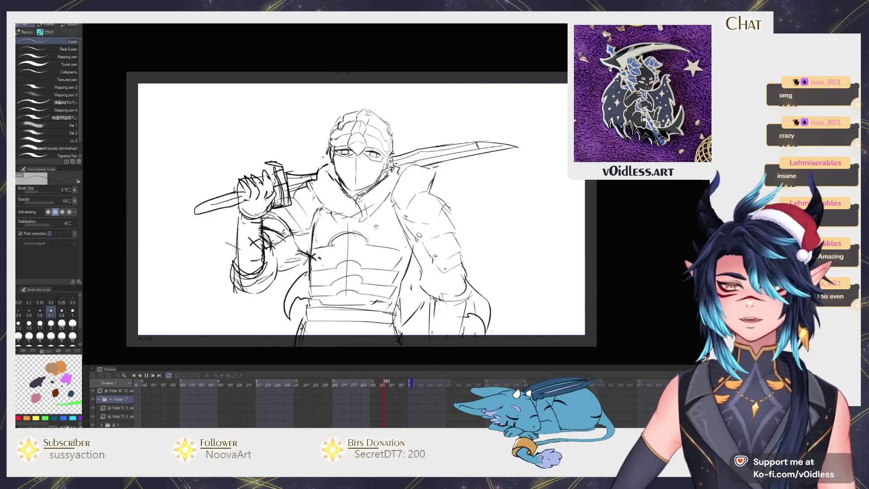
{"action": "key", "text": "space"}
{"action": "mouse_move", "coordinate": [292, 383]}
{"action": "left_mouse_down"}
{"action": "mouse_move", "coordinate": [317, 383]}
{"action": "mouse_move", "coordinate": [288, 384]}
{"action": "mouse_move", "coordinate": [301, 384]}
{"action": "left_mouse_up"}
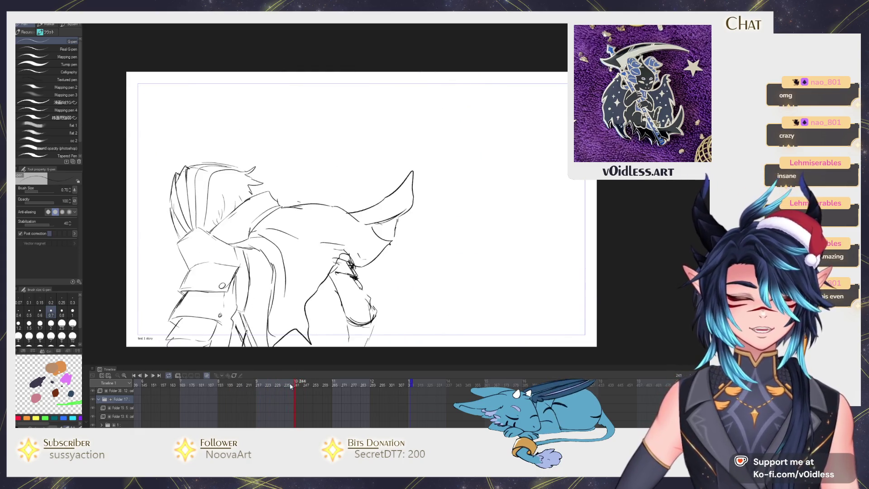
{"action": "key", "text": "space"}
{"action": "left_click_drag", "start_coordinate": [303, 384], "coordinate": [330, 386]}
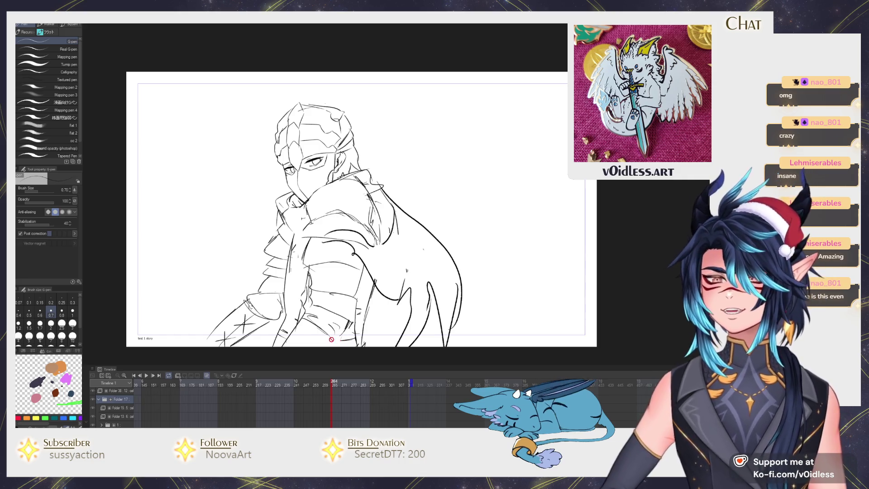
{"action": "mouse_move", "coordinate": [323, 384]}
{"action": "left_mouse_down"}
{"action": "mouse_move", "coordinate": [294, 384]}
{"action": "mouse_move", "coordinate": [357, 385]}
{"action": "mouse_move", "coordinate": [179, 385]}
{"action": "left_mouse_up"}
{"action": "scroll", "coordinate": [295, 395], "scroll_direction": "up", "scroll_amount": 2}
{"action": "scroll", "coordinate": [295, 395], "scroll_direction": "left", "scroll_amount": 5}
{"action": "left_click", "coordinate": [314, 385]}
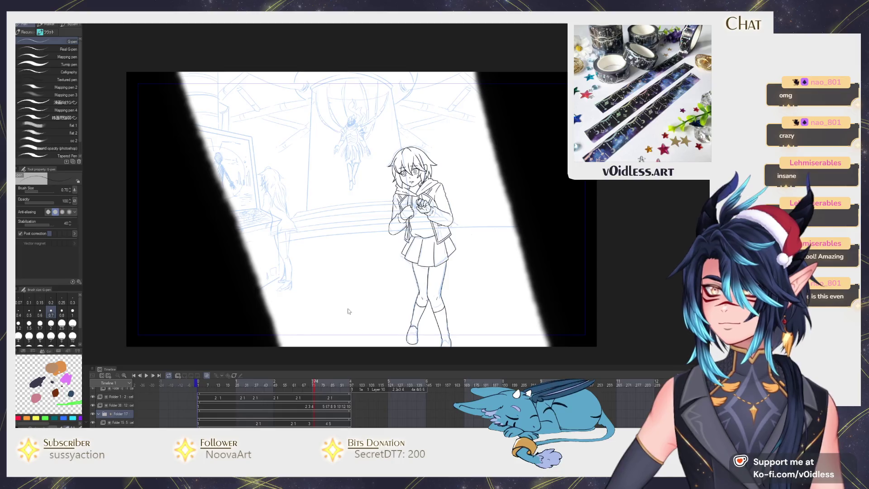
Switch to the horned, purple-skinned woman animation and play it through, then switch documents again
{"action": "key", "text": "ctrl+Tab"}
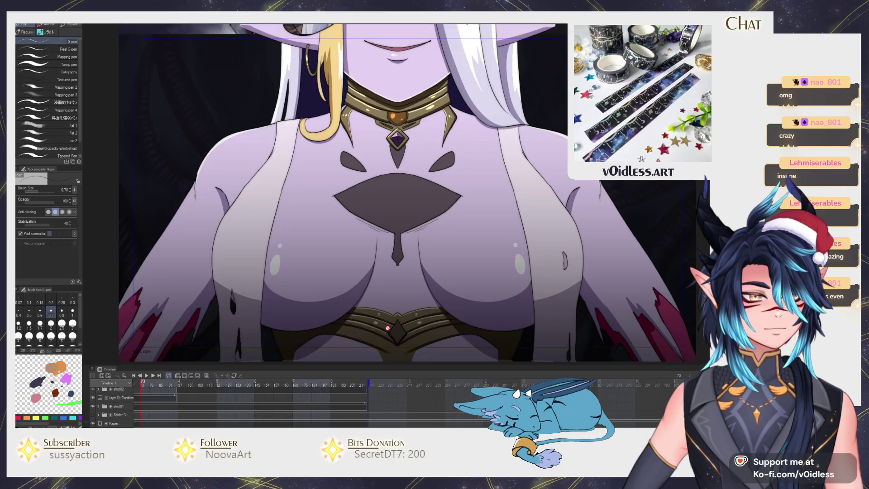
{"action": "scroll", "coordinate": [387, 327], "scroll_direction": "down", "scroll_amount": 2}
{"action": "left_click_drag", "start_coordinate": [192, 386], "coordinate": [413, 405]}
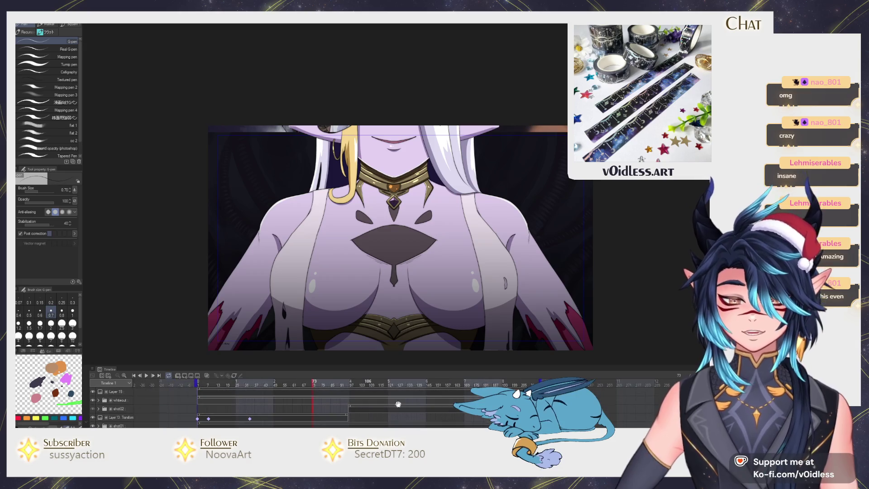
{"action": "key", "text": "Return"}
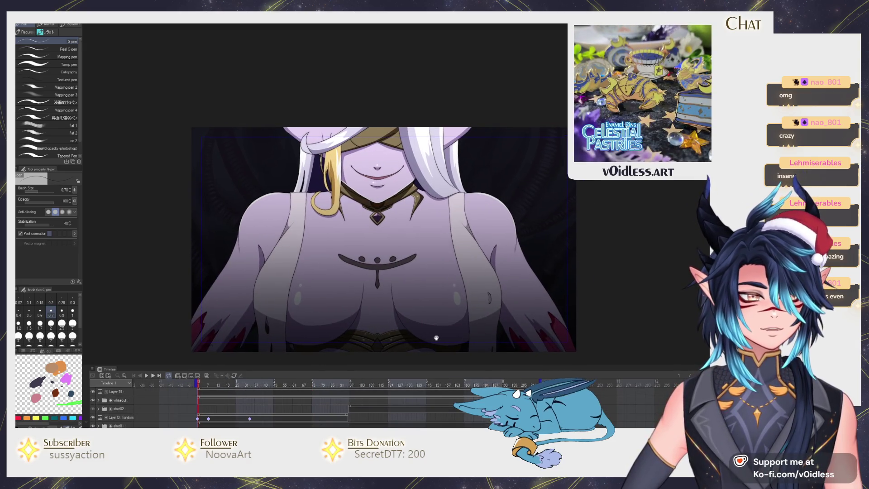
{"action": "left_click_drag", "start_coordinate": [473, 339], "coordinate": [465, 333]}
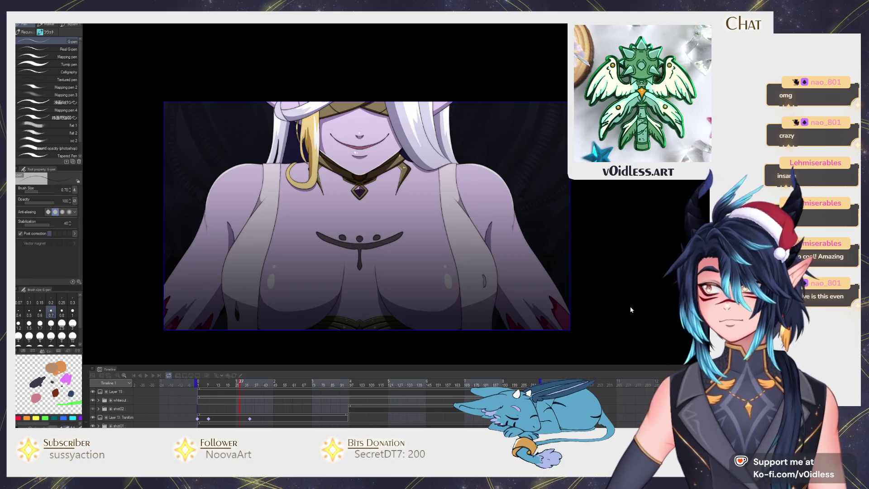
{"action": "key", "text": "space"}
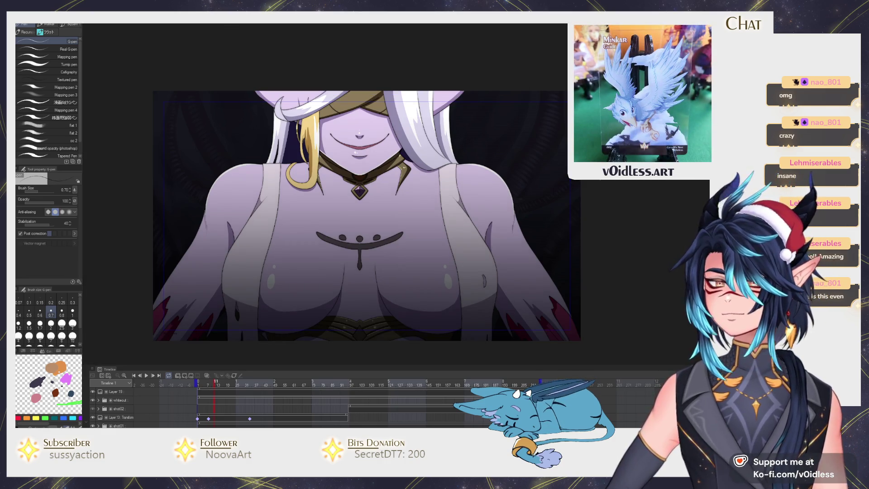
{"action": "key", "text": "ctrl+Tab"}
{"action": "key", "text": "ctrl+Tab"}
{"action": "key", "text": "ctrl+Tab"}
{"action": "key", "text": "ctrl+Tab"}
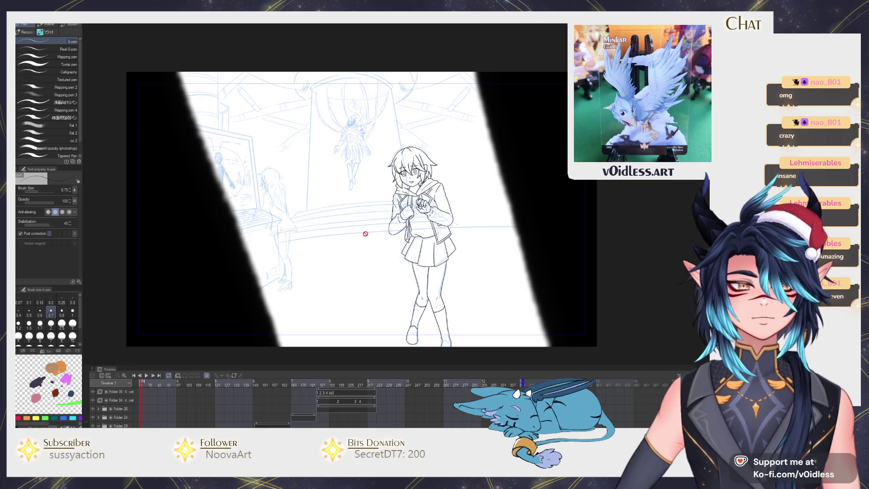
Play and stop the chest-clutching animation of the schoolgirl in the hall
{"action": "scroll", "coordinate": [359, 232], "scroll_direction": "up", "scroll_amount": 2}
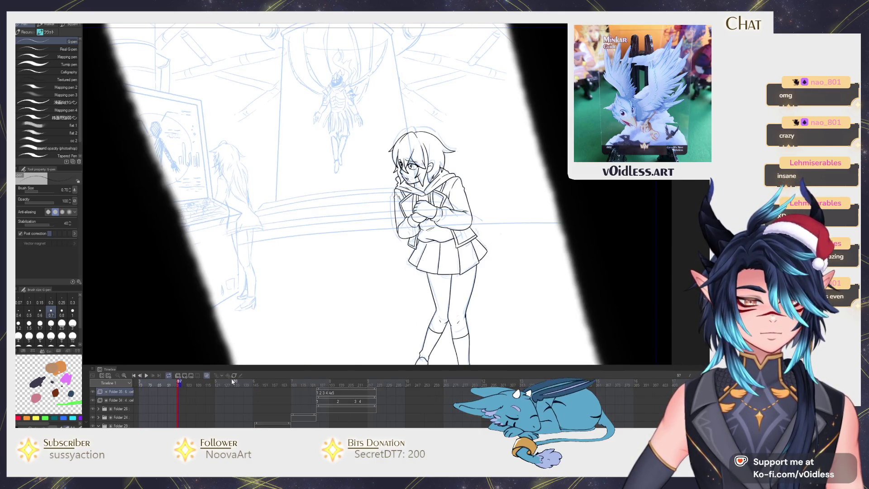
{"action": "left_click_drag", "start_coordinate": [339, 291], "coordinate": [341, 291]}
{"action": "key", "text": "space"}
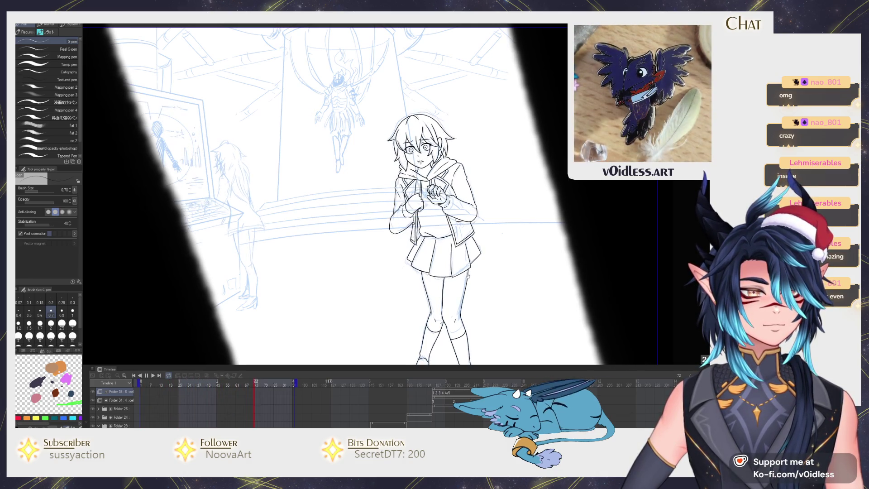
{"action": "key", "text": "space"}
Go to frame 81, compare neighbouring poses, and settle on the closed-eyes frame with the eraser
{"action": "mouse_move", "coordinate": [254, 408]}
{"action": "left_mouse_down"}
{"action": "mouse_move", "coordinate": [230, 397]}
{"action": "mouse_move", "coordinate": [306, 394]}
{"action": "left_mouse_up"}
{"action": "left_click", "coordinate": [295, 391]}
{"action": "key", "text": "Right"}
{"action": "key", "text": "Right"}
{"action": "key", "text": "Right"}
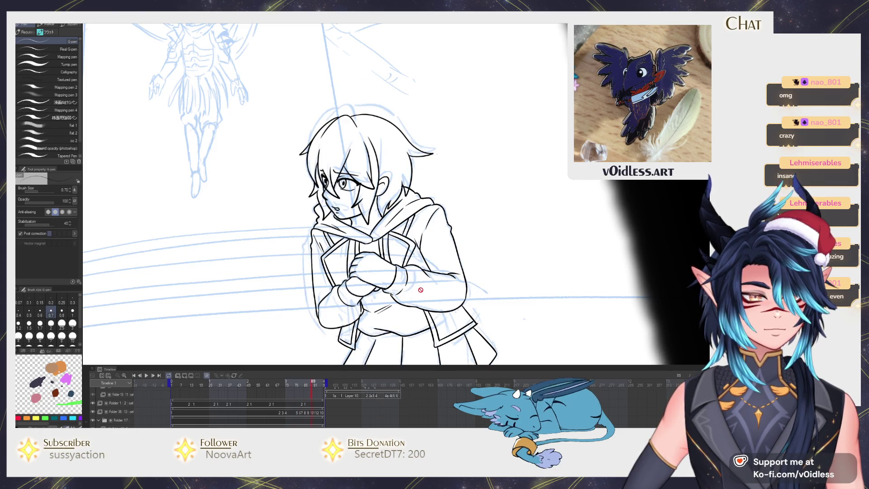
{"action": "key", "text": "Left"}
{"action": "key", "text": "Left"}
{"action": "key", "text": "Left"}
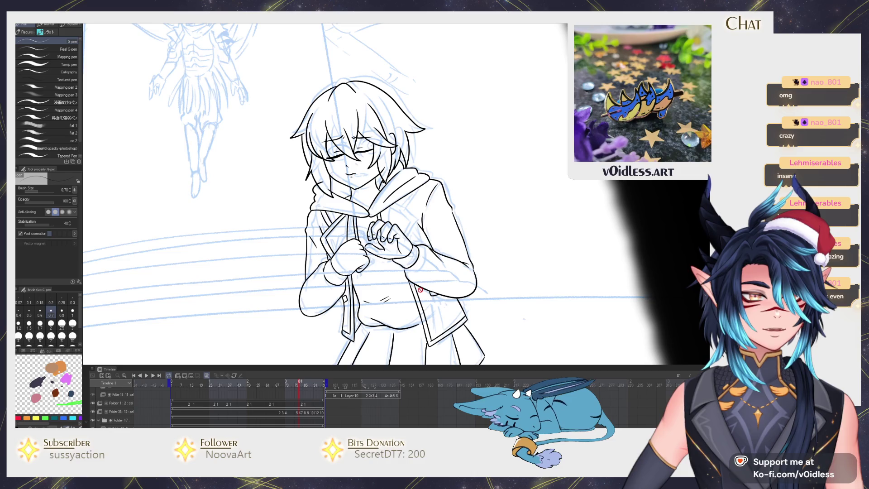
{"action": "key", "text": "Right"}
{"action": "key", "text": "Right"}
{"action": "key", "text": "Left"}
{"action": "key", "text": "Left"}
{"action": "key", "text": "Left"}
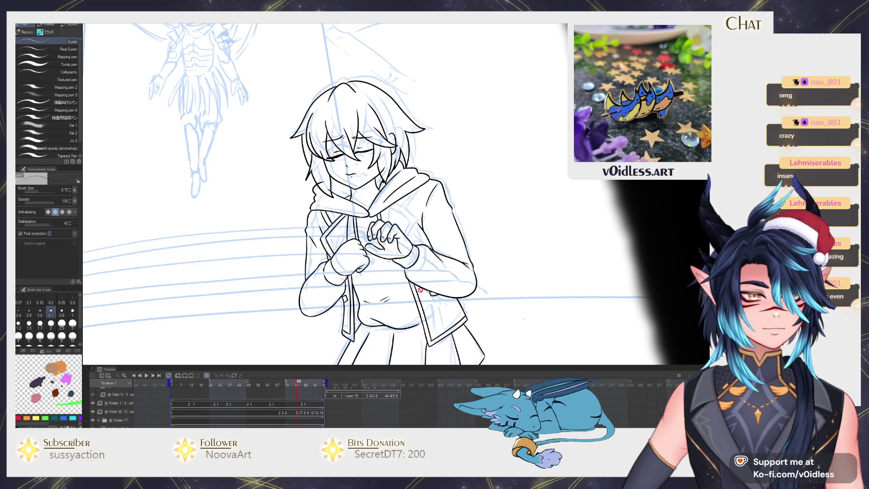
{"action": "key", "text": "e"}
{"action": "scroll", "coordinate": [342, 177], "scroll_direction": "up", "scroll_amount": 4}
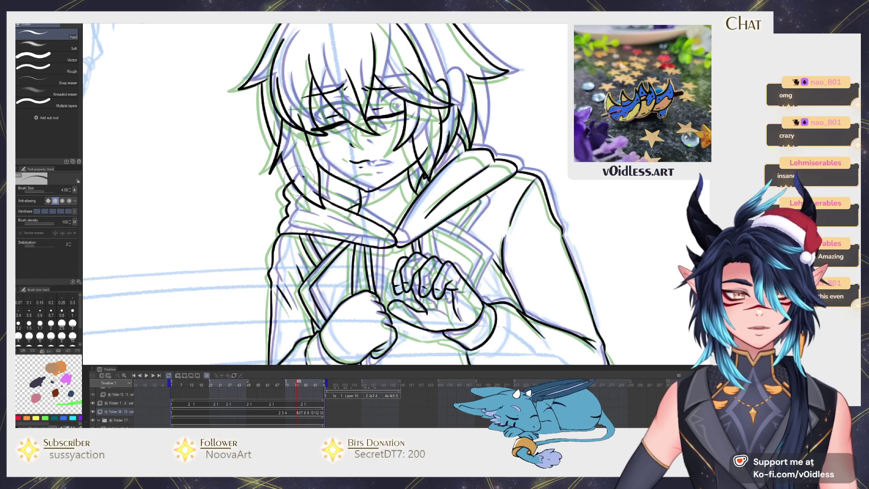
Inspect the closed-eyes face up close with the pen, then scrub to a later uninked pose
{"action": "left_click_drag", "start_coordinate": [309, 171], "coordinate": [278, 221]}
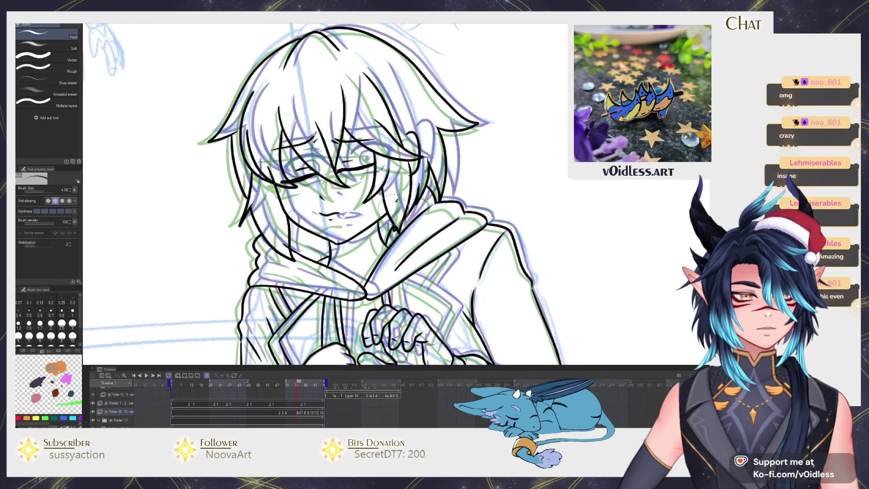
{"action": "key", "text": "p"}
{"action": "scroll", "coordinate": [398, 111], "scroll_direction": "up", "scroll_amount": 5}
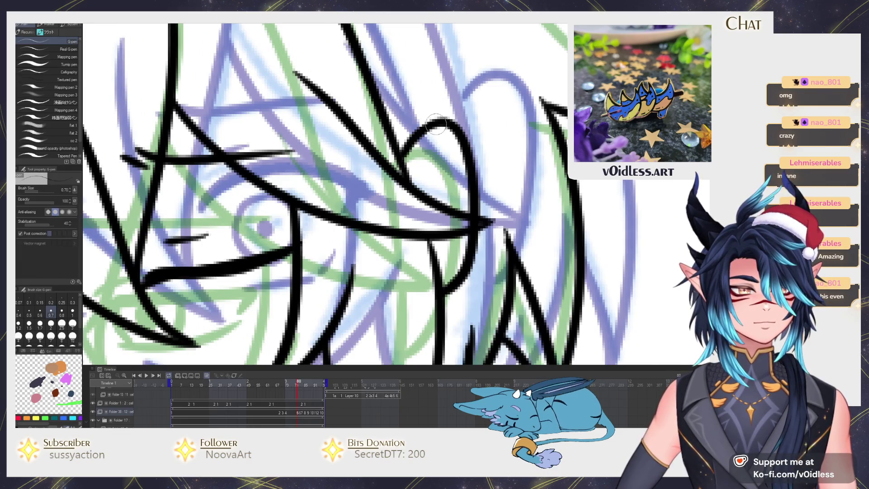
{"action": "scroll", "coordinate": [436, 124], "scroll_direction": "down", "scroll_amount": 5}
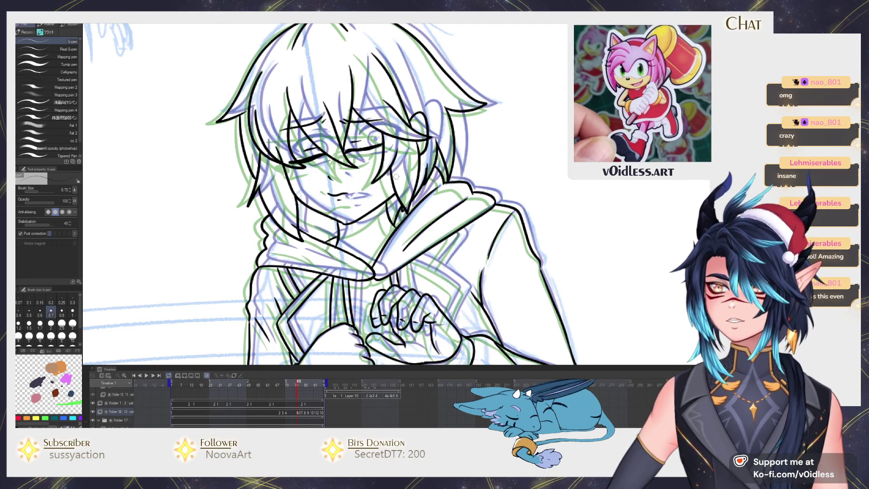
{"action": "scroll", "coordinate": [396, 177], "scroll_direction": "down", "scroll_amount": 5}
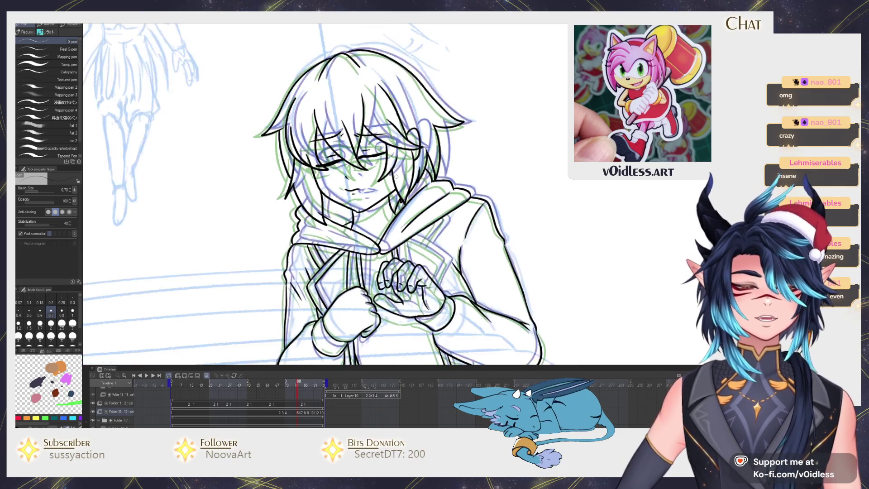
{"action": "mouse_move", "coordinate": [304, 376]}
{"action": "left_mouse_down"}
{"action": "mouse_move", "coordinate": [323, 392]}
{"action": "mouse_move", "coordinate": [212, 398]}
{"action": "left_mouse_up"}
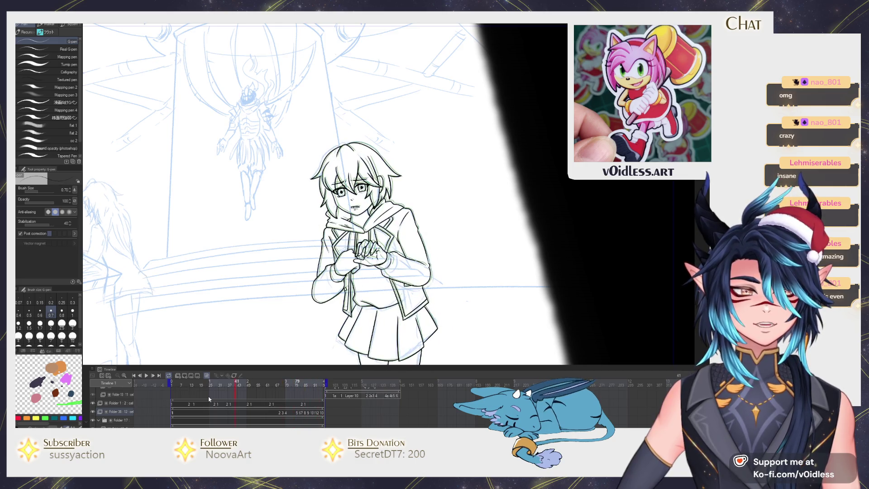
{"action": "mouse_move", "coordinate": [267, 408]}
{"action": "left_mouse_down"}
{"action": "mouse_move", "coordinate": [322, 415]}
{"action": "mouse_move", "coordinate": [236, 409]}
{"action": "left_mouse_up"}
Settle on frame 83, hide the onion skins, and zoom into the girl's face
{"action": "left_click_drag", "start_coordinate": [184, 405], "coordinate": [189, 404]}
{"action": "mouse_move", "coordinate": [282, 401]}
{"action": "left_mouse_down"}
{"action": "mouse_move", "coordinate": [319, 396]}
{"action": "mouse_move", "coordinate": [297, 388]}
{"action": "mouse_move", "coordinate": [303, 384]}
{"action": "left_mouse_up"}
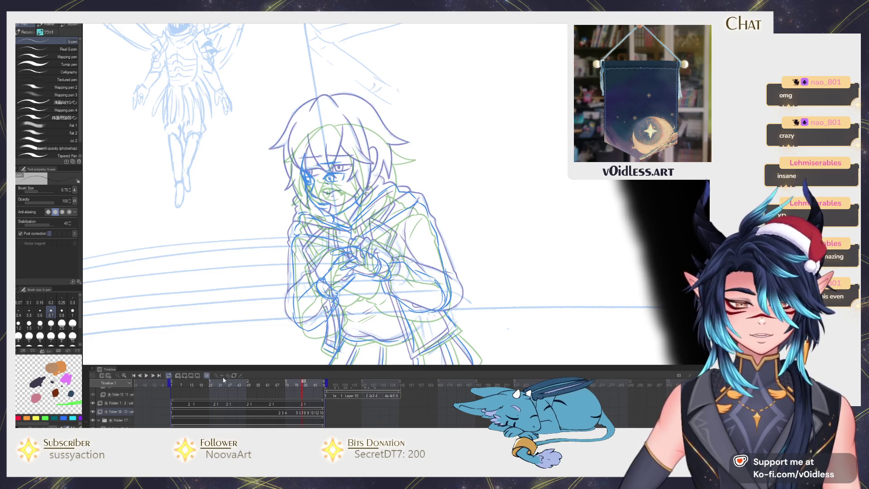
{"action": "left_click", "coordinate": [224, 379]}
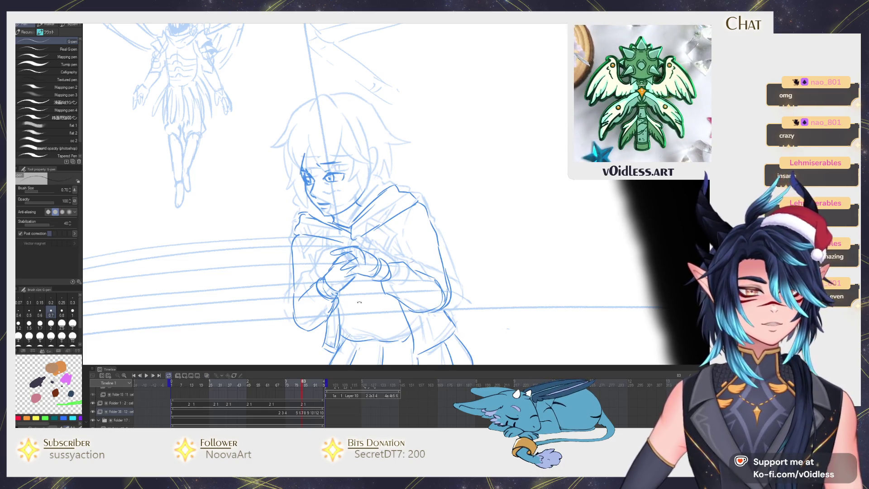
{"action": "scroll", "coordinate": [302, 157], "scroll_direction": "up", "scroll_amount": 6}
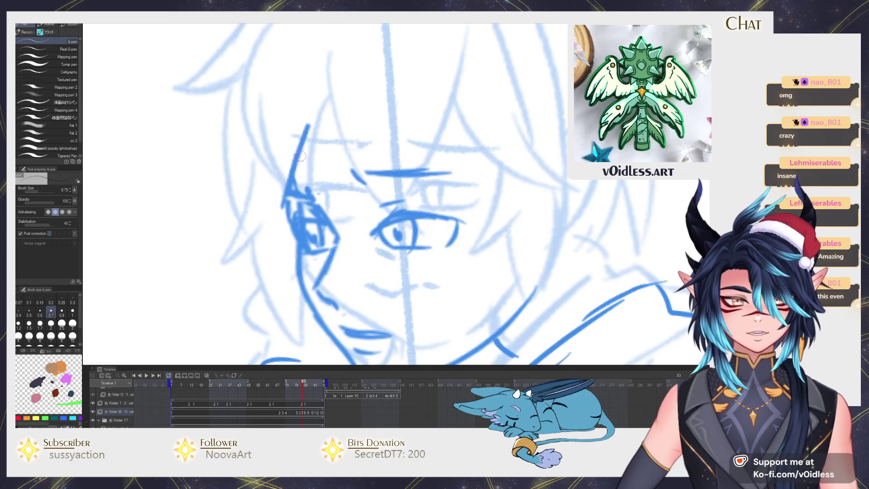
{"action": "left_click_drag", "start_coordinate": [285, 208], "coordinate": [278, 168]}
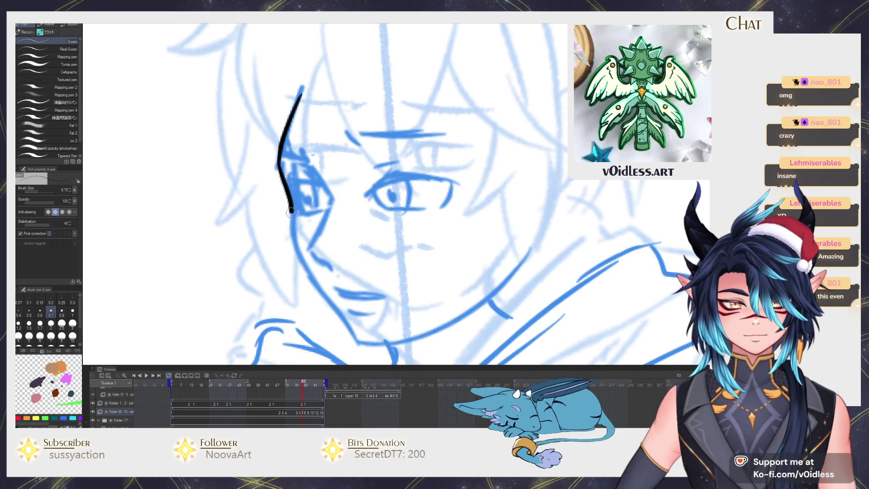
Ink the jawline, lower lip, cheek-and-eye outline and a first eyebrow stroke
{"action": "mouse_move", "coordinate": [356, 330]}
{"action": "left_mouse_down"}
{"action": "mouse_move", "coordinate": [350, 293]}
{"action": "mouse_move", "coordinate": [415, 296]}
{"action": "left_mouse_up"}
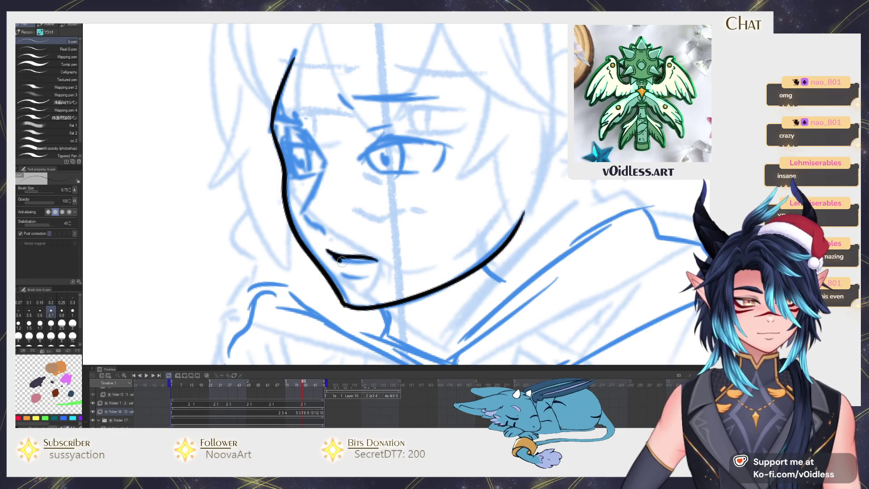
{"action": "left_click_drag", "start_coordinate": [340, 275], "coordinate": [364, 277]}
{"action": "left_click_drag", "start_coordinate": [365, 277], "coordinate": [356, 311]}
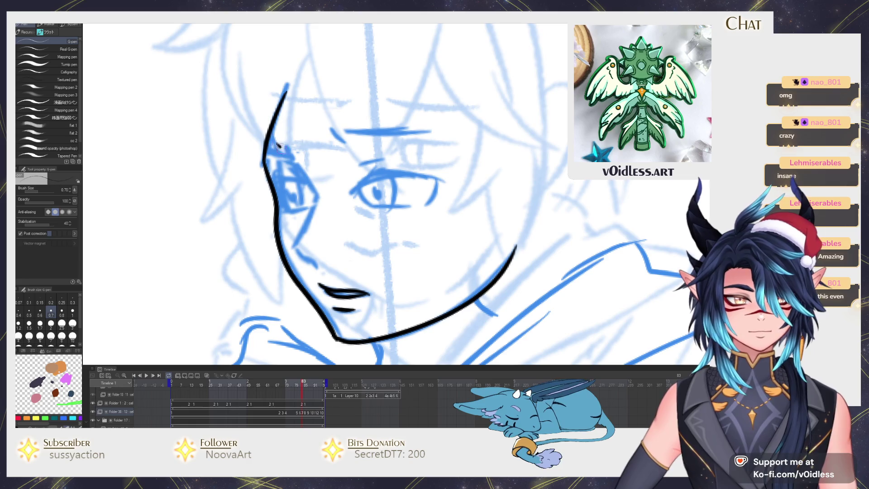
{"action": "left_click_drag", "start_coordinate": [307, 193], "coordinate": [295, 242]}
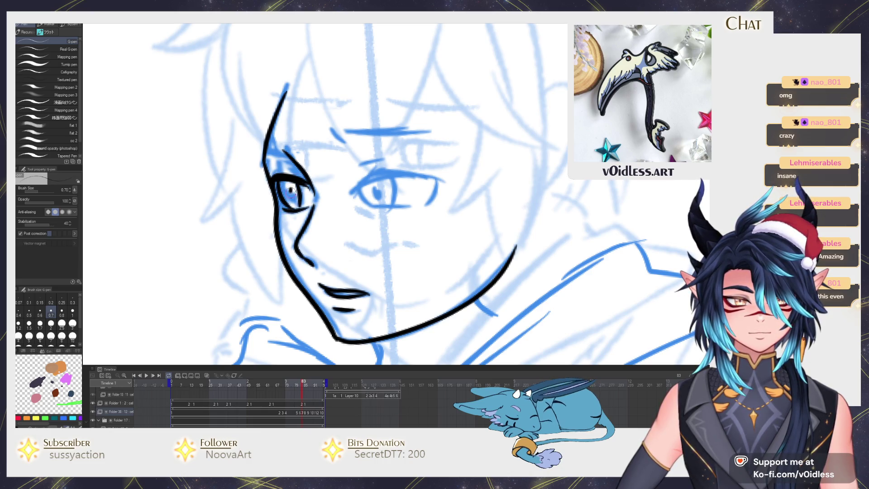
{"action": "mouse_move", "coordinate": [360, 178]}
{"action": "left_mouse_down"}
{"action": "mouse_move", "coordinate": [438, 181]}
{"action": "mouse_move", "coordinate": [430, 188]}
{"action": "left_mouse_up"}
{"action": "key", "text": "Right"}
{"action": "key", "text": "Left"}
{"action": "key", "text": "Right"}
{"action": "key", "text": "Right"}
{"action": "key", "text": "Left"}
{"action": "key", "text": "Left"}
Ink the upper and lower eyelids and the eyebrow over the right eye
{"action": "left_click_drag", "start_coordinate": [354, 183], "coordinate": [408, 177]}
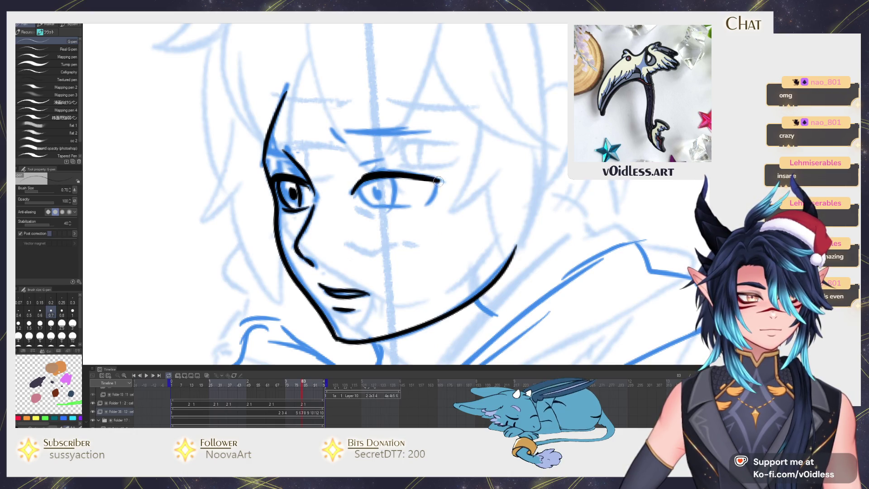
{"action": "left_click_drag", "start_coordinate": [364, 205], "coordinate": [417, 204]}
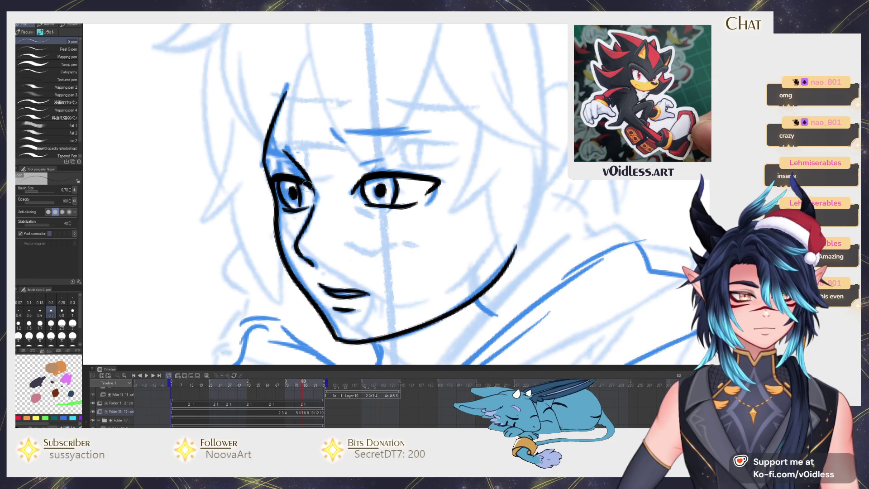
{"action": "left_click_drag", "start_coordinate": [360, 165], "coordinate": [392, 160]}
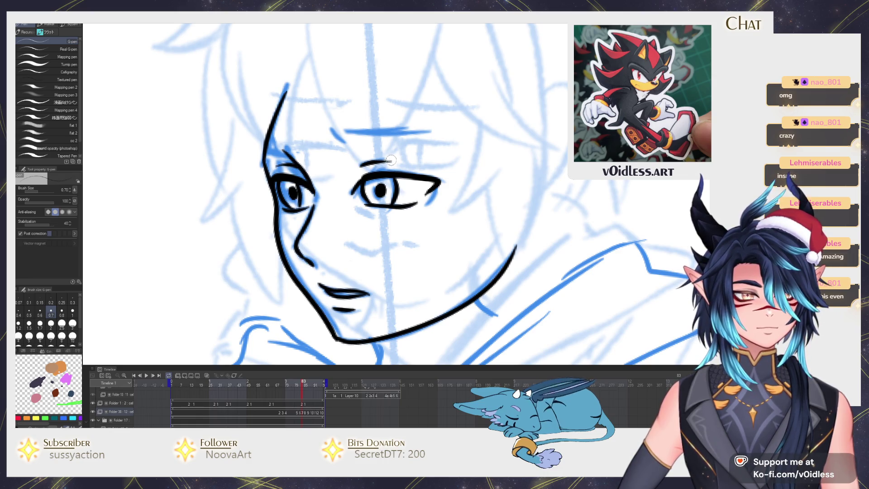
{"action": "left_click_drag", "start_coordinate": [336, 130], "coordinate": [434, 142]}
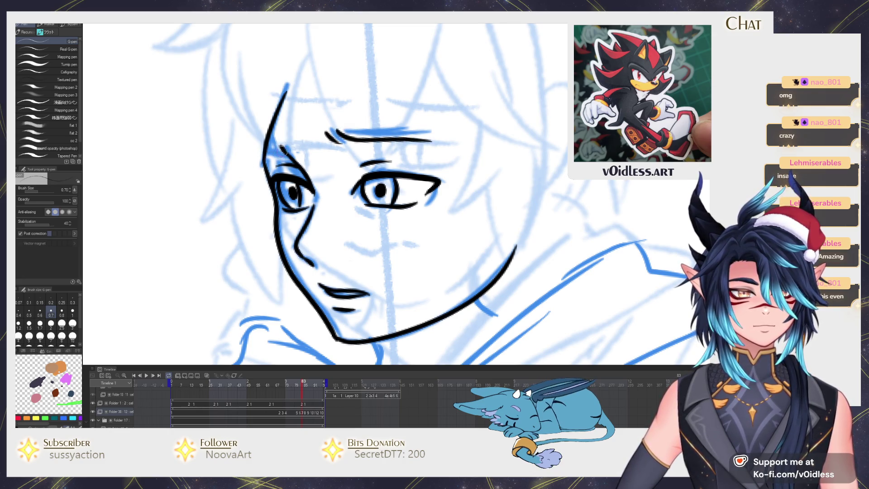
{"action": "scroll", "coordinate": [262, 158], "scroll_direction": "down", "scroll_amount": 5}
{"action": "scroll", "coordinate": [352, 219], "scroll_direction": "up", "scroll_amount": 2}
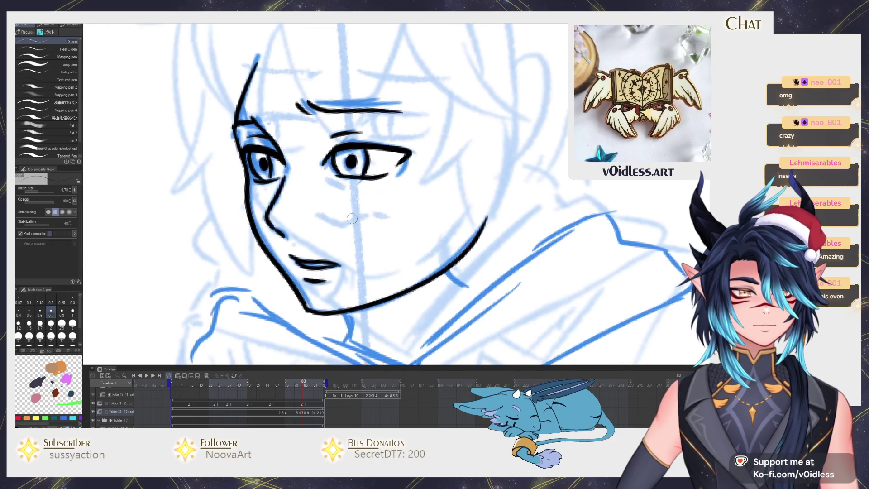
{"action": "left_click_drag", "start_coordinate": [299, 386], "coordinate": [303, 385]}
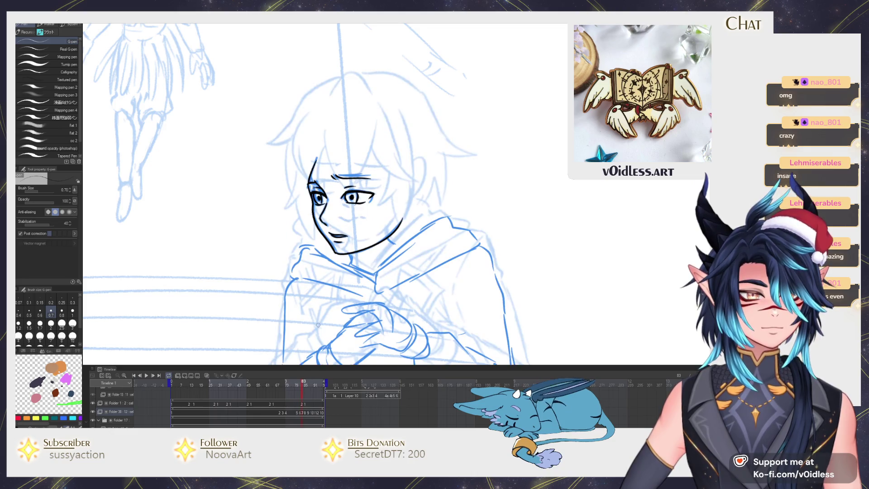
Nudge the lines with Liquify and flip between frame 82 and the inked frame to compare
{"action": "scroll", "coordinate": [411, 194], "scroll_direction": "up", "scroll_amount": 2}
{"action": "left_click_drag", "start_coordinate": [411, 213], "coordinate": [419, 208]}
{"action": "key", "text": "j"}
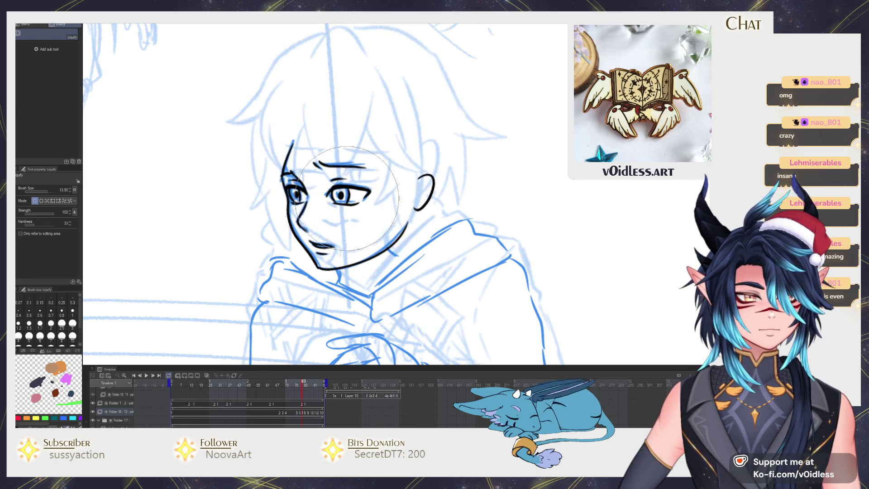
{"action": "key", "text": "p"}
{"action": "left_click_drag", "start_coordinate": [348, 203], "coordinate": [353, 191]}
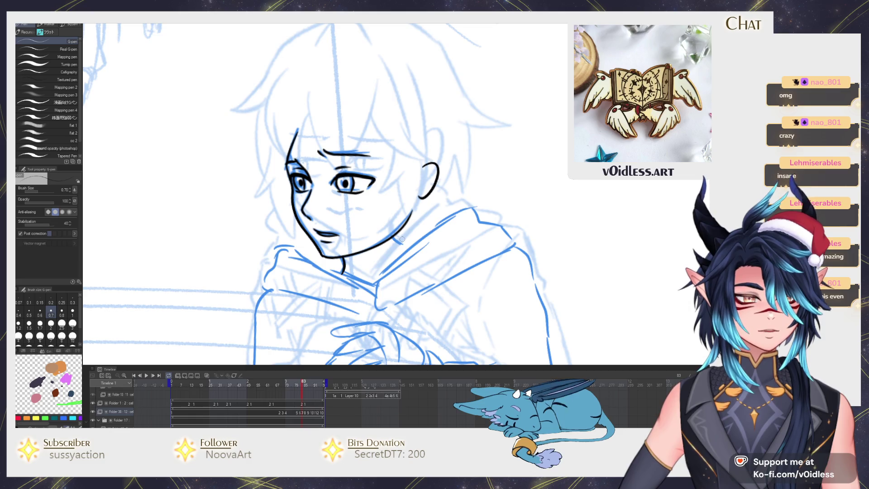
{"action": "key", "text": "Left"}
{"action": "key", "text": "Right"}
{"action": "key", "text": "Left"}
{"action": "key", "text": "Right"}
{"action": "left_click_drag", "start_coordinate": [385, 274], "coordinate": [365, 238]}
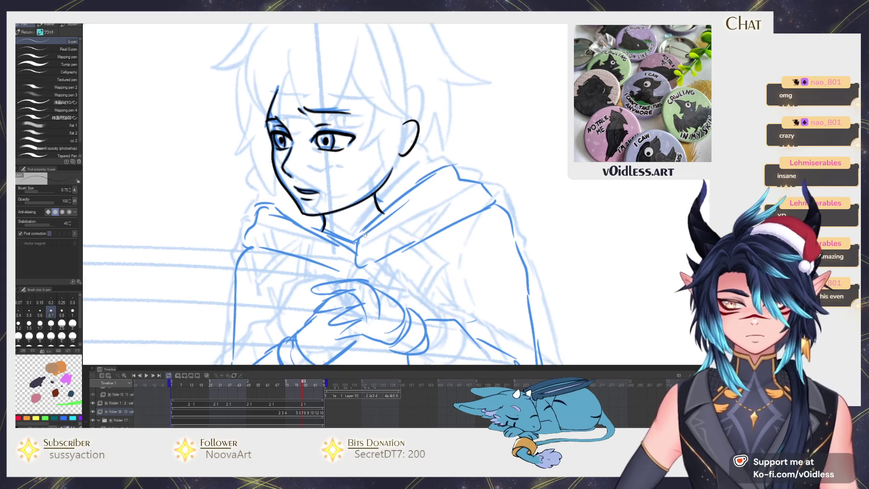
{"action": "key", "text": "Left"}
{"action": "key", "text": "Right"}
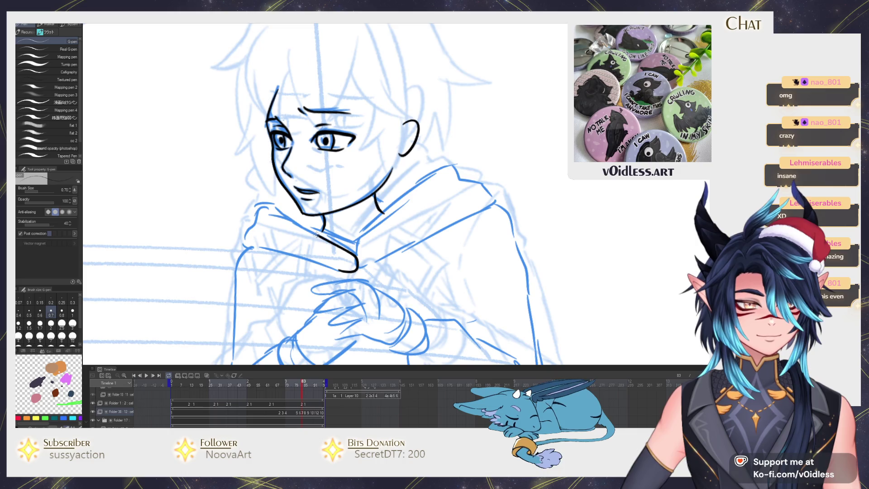
{"action": "key", "text": "Left"}
{"action": "key", "text": "Right"}
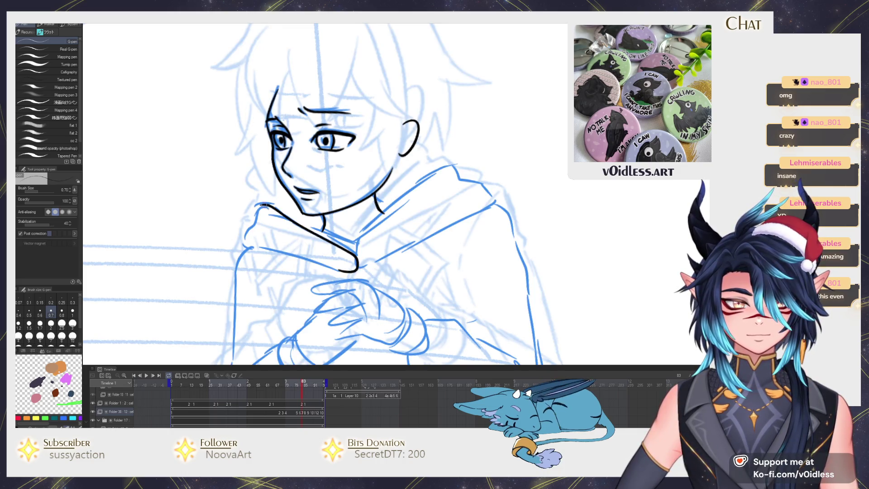
{"action": "key", "text": "Left"}
{"action": "key", "text": "Right"}
{"action": "key", "text": "e"}
{"action": "scroll", "coordinate": [269, 208], "scroll_direction": "up", "scroll_amount": 2}
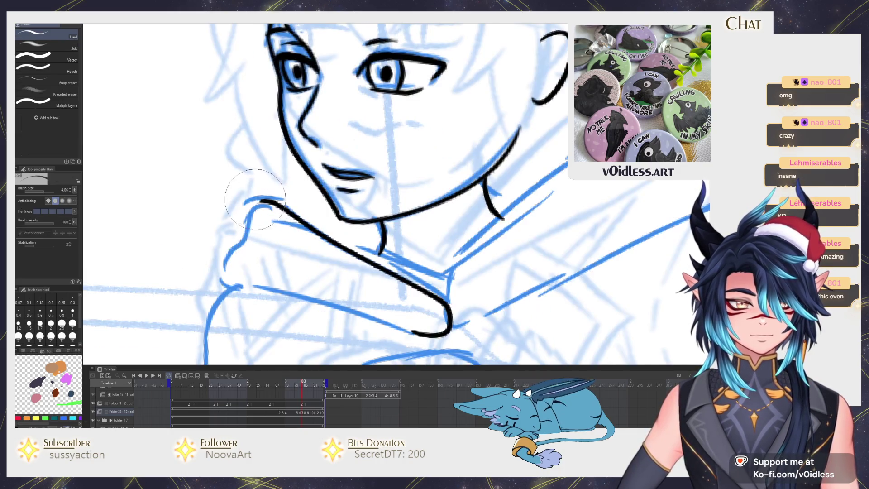
Ink the collar line left of the chin, redoing the first stroke
{"action": "key", "text": "p"}
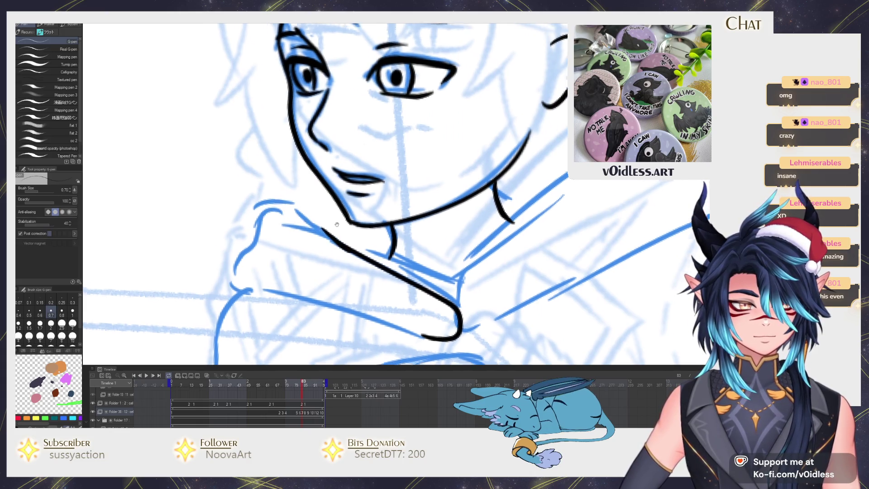
{"action": "mouse_move", "coordinate": [312, 173]}
{"action": "left_mouse_down"}
{"action": "mouse_move", "coordinate": [289, 177]}
{"action": "mouse_move", "coordinate": [262, 223]}
{"action": "left_mouse_up"}
{"action": "key", "text": "Left"}
{"action": "key", "text": "Right"}
{"action": "key", "text": "ctrl+z"}
{"action": "mouse_move", "coordinate": [307, 173]}
{"action": "left_mouse_down"}
{"action": "mouse_move", "coordinate": [267, 202]}
{"action": "mouse_move", "coordinate": [269, 224]}
{"action": "left_mouse_up"}
{"action": "mouse_move", "coordinate": [281, 186]}
{"action": "left_mouse_down"}
{"action": "mouse_move", "coordinate": [260, 203]}
{"action": "mouse_move", "coordinate": [247, 276]}
{"action": "left_mouse_up"}
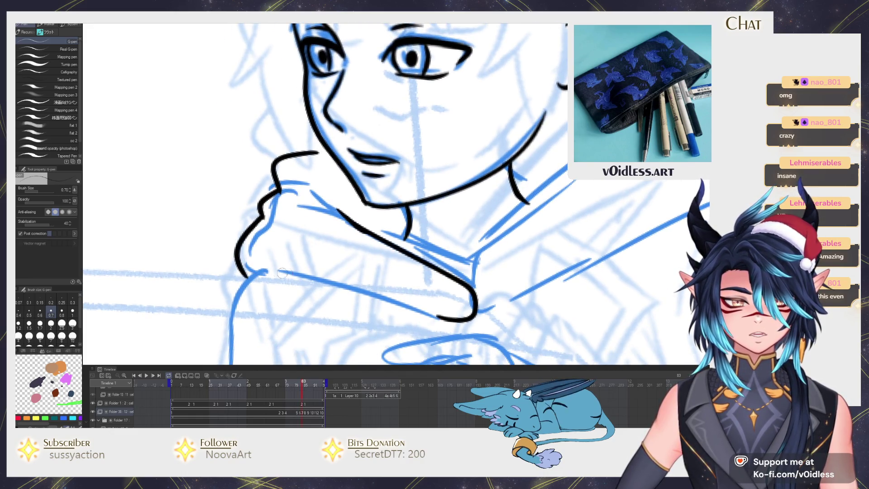
Ink the long collar line and the collar's lower edge, redrawing the short stroke
{"action": "key", "text": "Left"}
{"action": "key", "text": "Right"}
{"action": "left_click_drag", "start_coordinate": [272, 216], "coordinate": [388, 263]}
{"action": "key", "text": "ctrl+z"}
{"action": "left_click_drag", "start_coordinate": [335, 226], "coordinate": [375, 252]}
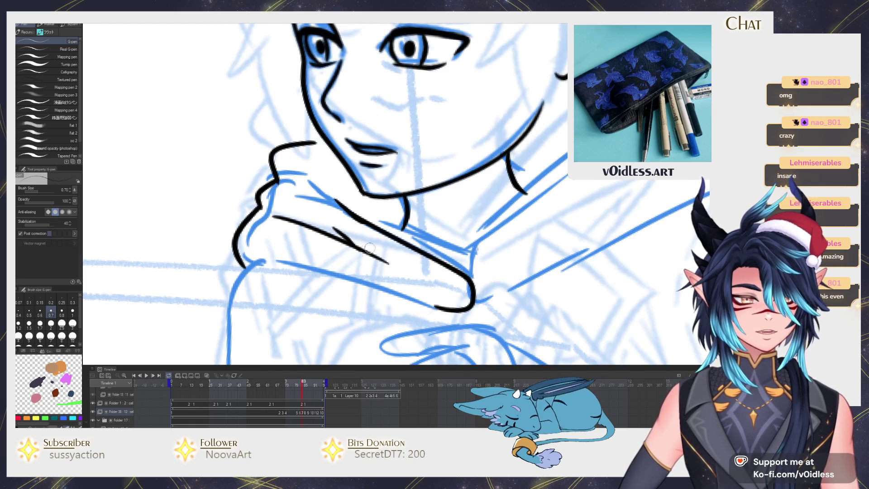
{"action": "scroll", "coordinate": [317, 235], "scroll_direction": "down", "scroll_amount": 2}
{"action": "mouse_move", "coordinate": [442, 272]}
{"action": "left_mouse_down"}
{"action": "mouse_move", "coordinate": [319, 230]}
{"action": "mouse_move", "coordinate": [245, 224]}
{"action": "left_mouse_up"}
Ink the left arm's outer edge down to the wrist, undoing and redrawing strokes
{"action": "scroll", "coordinate": [257, 209], "scroll_direction": "down", "scroll_amount": 2}
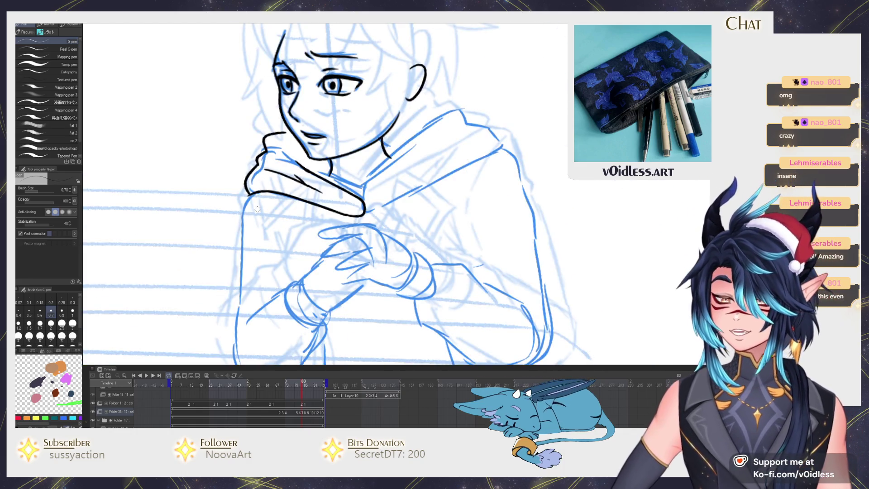
{"action": "scroll", "coordinate": [257, 209], "scroll_direction": "down", "scroll_amount": 1}
{"action": "scroll", "coordinate": [239, 181], "scroll_direction": "up", "scroll_amount": 4}
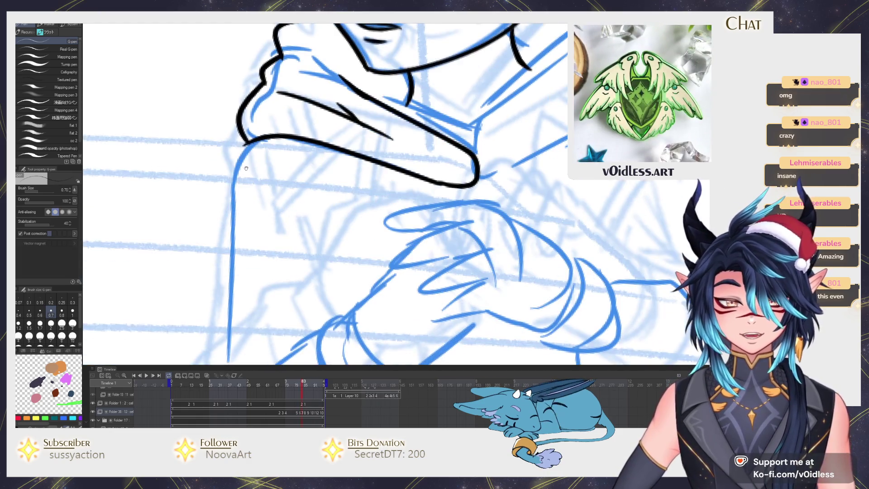
{"action": "mouse_move", "coordinate": [233, 167]}
{"action": "left_mouse_down"}
{"action": "mouse_move", "coordinate": [229, 229]}
{"action": "mouse_move", "coordinate": [267, 273]}
{"action": "left_mouse_up"}
{"action": "scroll", "coordinate": [239, 213], "scroll_direction": "down", "scroll_amount": 1}
{"action": "scroll", "coordinate": [252, 173], "scroll_direction": "down", "scroll_amount": 3}
{"action": "left_click_drag", "start_coordinate": [221, 131], "coordinate": [213, 302]}
{"action": "key", "text": "ctrl+z"}
{"action": "scroll", "coordinate": [251, 307], "scroll_direction": "down", "scroll_amount": 1}
{"action": "scroll", "coordinate": [251, 306], "scroll_direction": "up", "scroll_amount": 1}
{"action": "scroll", "coordinate": [251, 306], "scroll_direction": "down", "scroll_amount": 3}
{"action": "mouse_move", "coordinate": [228, 224]}
{"action": "left_mouse_down"}
{"action": "mouse_move", "coordinate": [215, 298]}
{"action": "mouse_move", "coordinate": [234, 326]}
{"action": "mouse_move", "coordinate": [338, 314]}
{"action": "mouse_move", "coordinate": [390, 271]}
{"action": "mouse_move", "coordinate": [405, 213]}
{"action": "mouse_move", "coordinate": [380, 279]}
{"action": "left_mouse_up"}
{"action": "key", "text": "ctrl+z"}
{"action": "scroll", "coordinate": [379, 278], "scroll_direction": "up", "scroll_amount": 2}
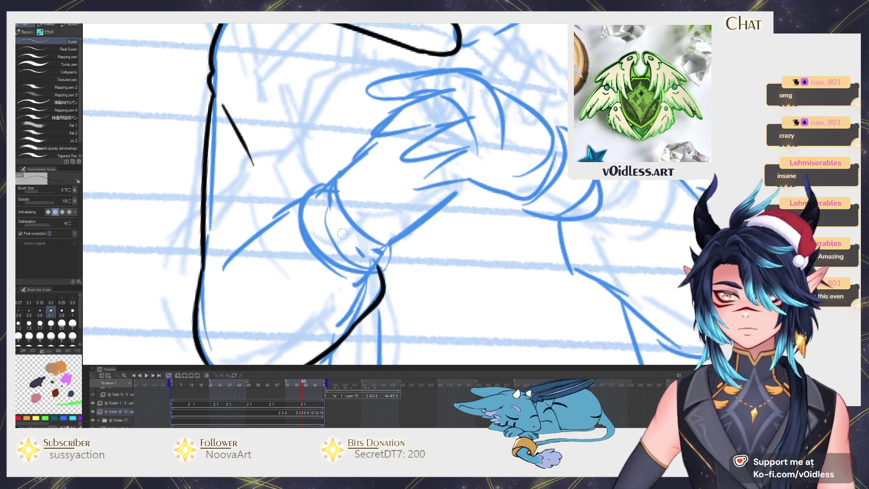
{"action": "mouse_move", "coordinate": [309, 196]}
{"action": "left_mouse_down"}
{"action": "mouse_move", "coordinate": [267, 223]}
{"action": "mouse_move", "coordinate": [220, 276]}
{"action": "left_mouse_up"}
{"action": "scroll", "coordinate": [236, 263], "scroll_direction": "up", "scroll_amount": 1}
Ink the wrist hook, cuff sides and cuff lower edge, redrawing the cuff stroke
{"action": "mouse_move", "coordinate": [321, 192]}
{"action": "left_mouse_down"}
{"action": "mouse_move", "coordinate": [300, 203]}
{"action": "mouse_move", "coordinate": [326, 289]}
{"action": "mouse_move", "coordinate": [371, 266]}
{"action": "mouse_move", "coordinate": [324, 231]}
{"action": "mouse_move", "coordinate": [317, 198]}
{"action": "left_mouse_up"}
{"action": "mouse_move", "coordinate": [317, 198]}
{"action": "left_mouse_down"}
{"action": "mouse_move", "coordinate": [274, 252]}
{"action": "mouse_move", "coordinate": [340, 202]}
{"action": "left_mouse_up"}
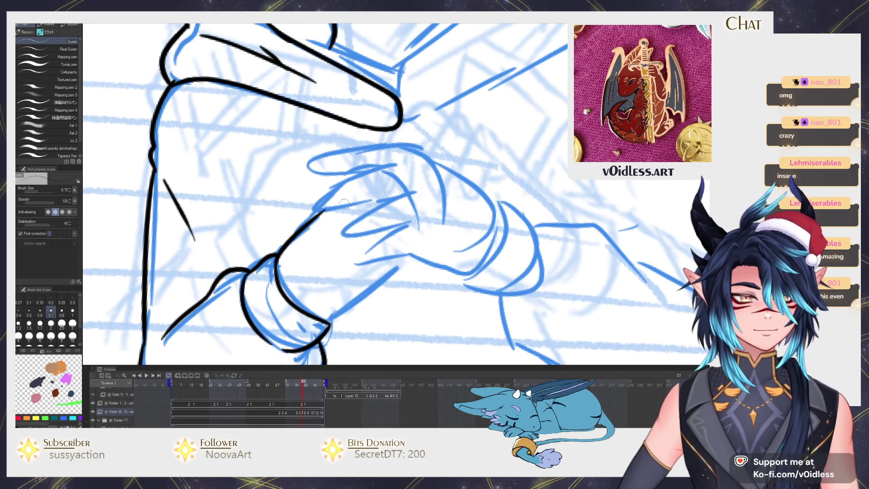
{"action": "left_click_drag", "start_coordinate": [329, 324], "coordinate": [406, 247]}
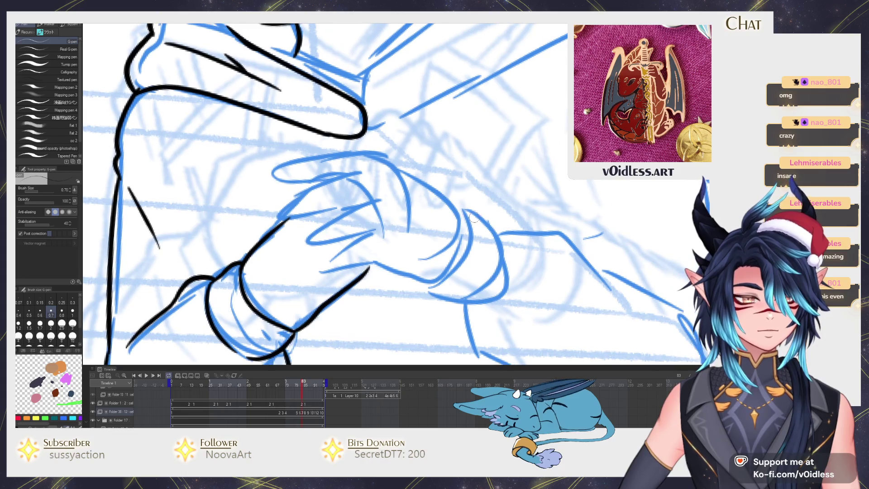
{"action": "key", "text": "Right"}
{"action": "mouse_move", "coordinate": [347, 288]}
{"action": "left_mouse_down"}
{"action": "mouse_move", "coordinate": [368, 268]}
{"action": "mouse_move", "coordinate": [369, 277]}
{"action": "left_mouse_up"}
{"action": "key", "text": "Left"}
{"action": "key", "text": "Right"}
{"action": "mouse_move", "coordinate": [421, 280]}
{"action": "left_mouse_down"}
{"action": "mouse_move", "coordinate": [454, 254]}
{"action": "mouse_move", "coordinate": [456, 202]}
{"action": "mouse_move", "coordinate": [418, 279]}
{"action": "left_mouse_up"}
{"action": "key", "text": "ctrl+z"}
{"action": "mouse_move", "coordinate": [451, 196]}
{"action": "left_mouse_down"}
{"action": "mouse_move", "coordinate": [476, 210]}
{"action": "mouse_move", "coordinate": [501, 245]}
{"action": "left_mouse_up"}
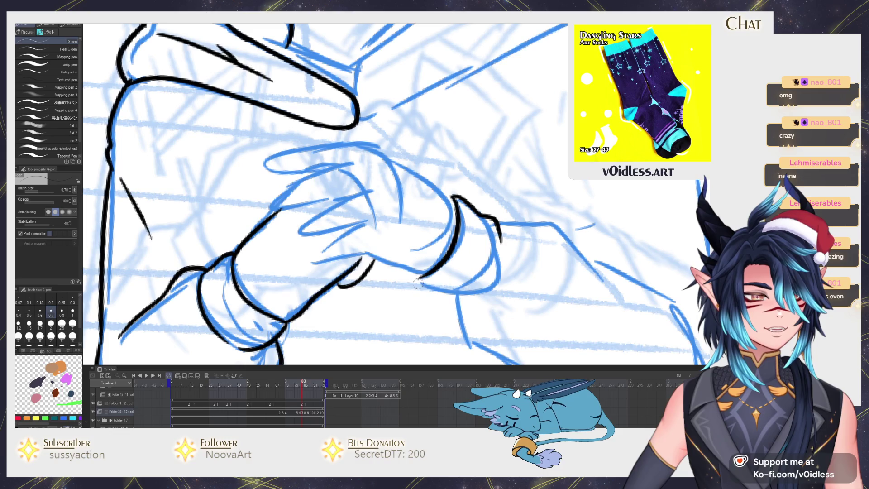
{"action": "mouse_move", "coordinate": [420, 284]}
{"action": "left_mouse_down"}
{"action": "mouse_move", "coordinate": [462, 312]}
{"action": "mouse_move", "coordinate": [501, 247]}
{"action": "left_mouse_up"}
{"action": "scroll", "coordinate": [476, 226], "scroll_direction": "up", "scroll_amount": 2}
{"action": "mouse_move", "coordinate": [459, 219]}
{"action": "left_mouse_down"}
{"action": "mouse_move", "coordinate": [362, 160]}
{"action": "mouse_move", "coordinate": [317, 163]}
{"action": "mouse_move", "coordinate": [268, 183]}
{"action": "mouse_move", "coordinate": [321, 191]}
{"action": "mouse_move", "coordinate": [339, 181]}
{"action": "mouse_move", "coordinate": [294, 201]}
{"action": "mouse_move", "coordinate": [276, 222]}
{"action": "mouse_move", "coordinate": [358, 207]}
{"action": "mouse_move", "coordinate": [308, 242]}
{"action": "mouse_move", "coordinate": [350, 246]}
{"action": "mouse_move", "coordinate": [329, 266]}
{"action": "mouse_move", "coordinate": [398, 263]}
{"action": "mouse_move", "coordinate": [413, 283]}
{"action": "left_mouse_up"}
{"action": "scroll", "coordinate": [381, 270], "scroll_direction": "down", "scroll_amount": 3}
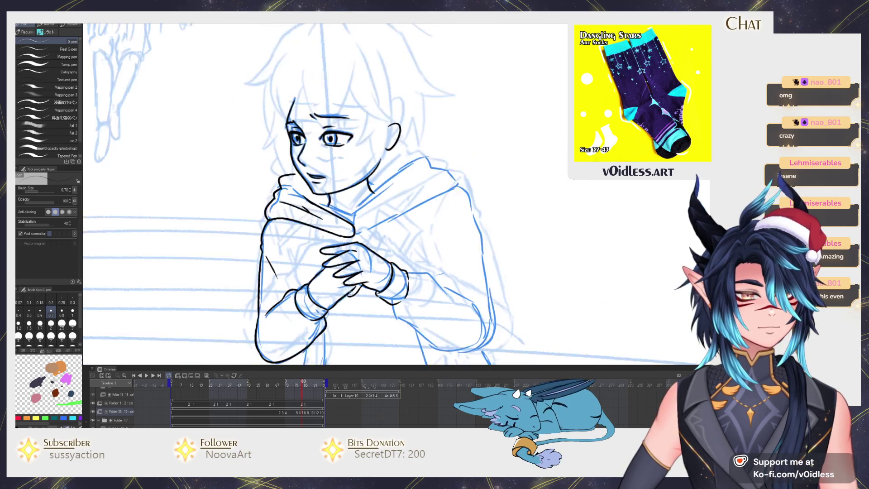
Compare frame 83's sketch pose against inked frame 82, then return to frame 83
{"action": "scroll", "coordinate": [327, 253], "scroll_direction": "up", "scroll_amount": 3}
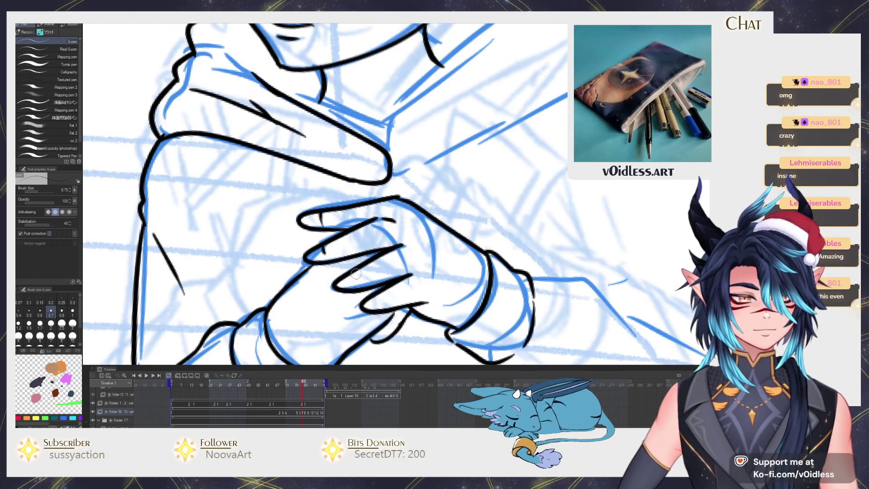
{"action": "scroll", "coordinate": [376, 298], "scroll_direction": "down", "scroll_amount": 3}
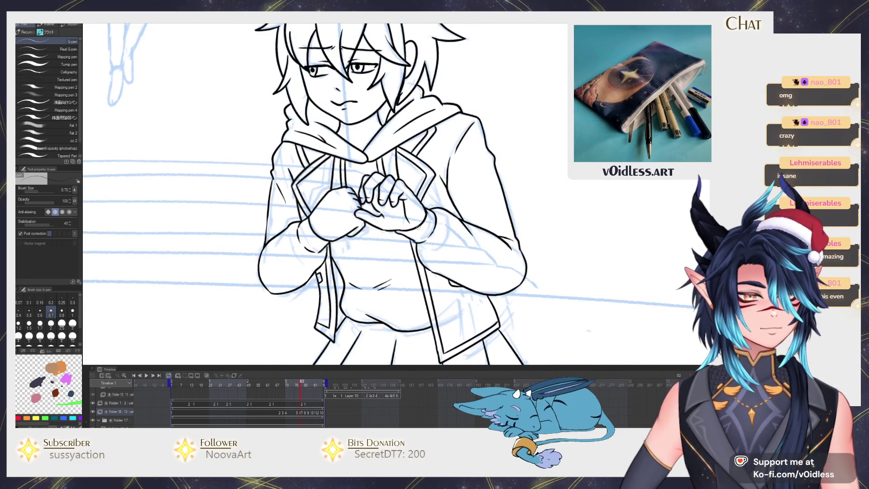
{"action": "scroll", "coordinate": [353, 234], "scroll_direction": "down", "scroll_amount": 2}
{"action": "key", "text": "Right"}
{"action": "scroll", "coordinate": [321, 232], "scroll_direction": "up", "scroll_amount": 2}
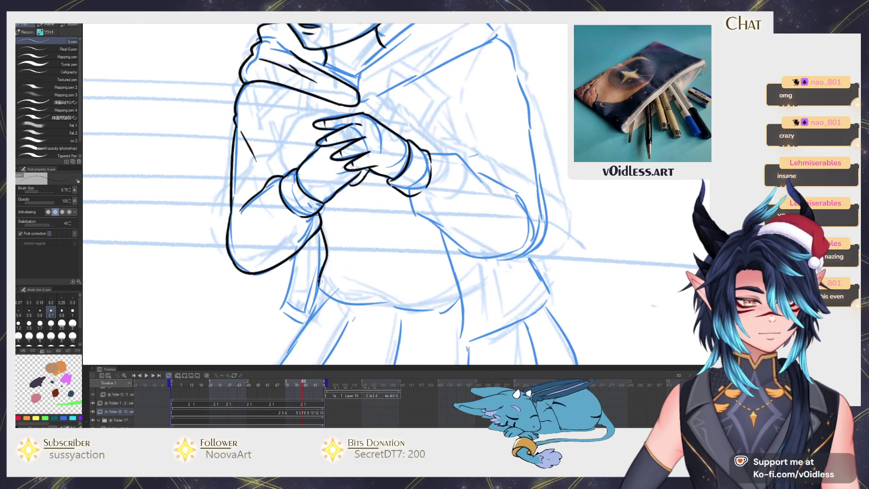
{"action": "key", "text": "Left"}
{"action": "scroll", "coordinate": [309, 106], "scroll_direction": "up", "scroll_amount": 3}
{"action": "key", "text": "Right"}
Ink the tie's long edge and left edge, check against frame 82, then undo them
{"action": "mouse_move", "coordinate": [319, 167]}
{"action": "left_mouse_down"}
{"action": "mouse_move", "coordinate": [317, 237]}
{"action": "mouse_move", "coordinate": [290, 362]}
{"action": "mouse_move", "coordinate": [269, 344]}
{"action": "mouse_move", "coordinate": [256, 272]}
{"action": "mouse_move", "coordinate": [270, 206]}
{"action": "left_mouse_up"}
{"action": "scroll", "coordinate": [270, 207], "scroll_direction": "down", "scroll_amount": 1}
{"action": "mouse_move", "coordinate": [255, 299]}
{"action": "left_mouse_down"}
{"action": "mouse_move", "coordinate": [268, 311]}
{"action": "mouse_move", "coordinate": [301, 264]}
{"action": "mouse_move", "coordinate": [319, 154]}
{"action": "left_mouse_up"}
{"action": "scroll", "coordinate": [319, 154], "scroll_direction": "down", "scroll_amount": 3}
{"action": "key", "text": "Left"}
{"action": "key", "text": "Right"}
{"action": "key", "text": "Left"}
{"action": "key", "text": "Right"}
{"action": "scroll", "coordinate": [312, 235], "scroll_direction": "up", "scroll_amount": 3}
{"action": "key", "text": "ctrl+z"}
Redraw the tie's left edge, bottom edge and lower-corner inner line, comparing with frame 82
{"action": "key", "text": "ctrl+z"}
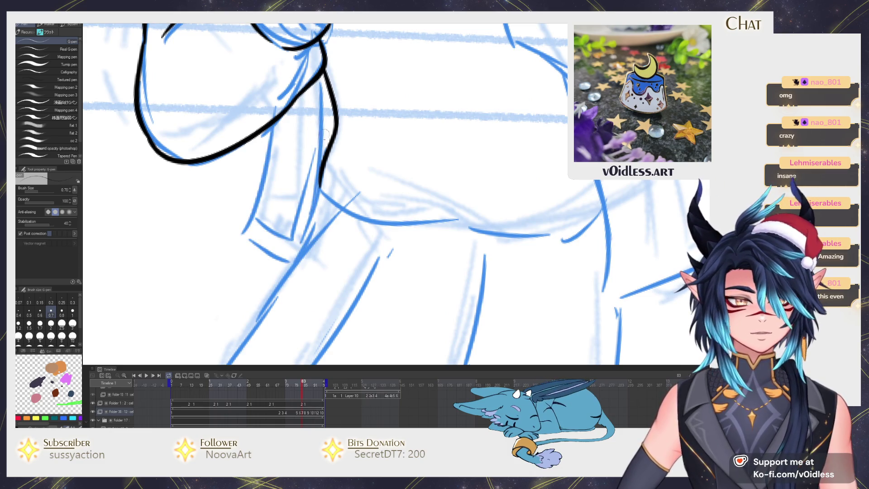
{"action": "mouse_move", "coordinate": [319, 94]}
{"action": "left_mouse_down"}
{"action": "mouse_move", "coordinate": [289, 272]}
{"action": "mouse_move", "coordinate": [240, 235]}
{"action": "mouse_move", "coordinate": [268, 128]}
{"action": "left_mouse_up"}
{"action": "key", "text": "ctrl+z"}
{"action": "key", "text": "ctrl+z"}
{"action": "mouse_move", "coordinate": [293, 274]}
{"action": "left_mouse_down"}
{"action": "mouse_move", "coordinate": [247, 243]}
{"action": "mouse_move", "coordinate": [270, 124]}
{"action": "left_mouse_up"}
{"action": "mouse_move", "coordinate": [248, 225]}
{"action": "left_mouse_down"}
{"action": "mouse_move", "coordinate": [283, 244]}
{"action": "mouse_move", "coordinate": [313, 88]}
{"action": "left_mouse_up"}
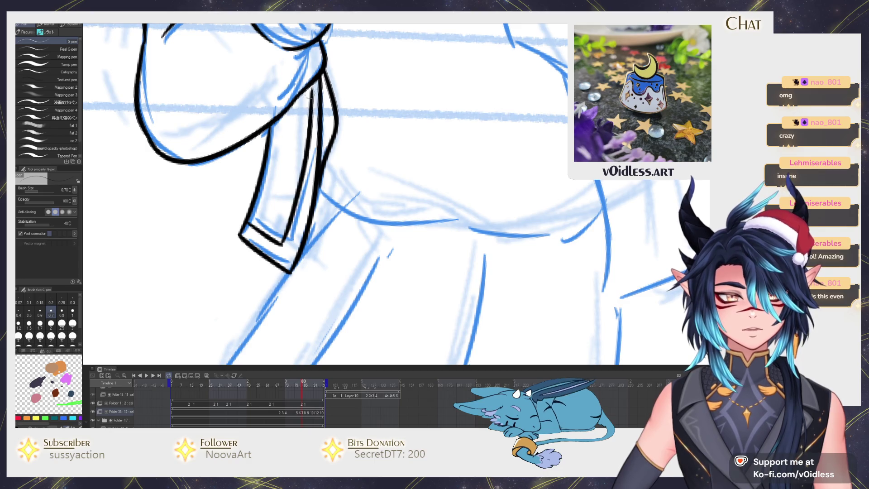
{"action": "scroll", "coordinate": [281, 168], "scroll_direction": "up", "scroll_amount": 2}
{"action": "key", "text": "Left"}
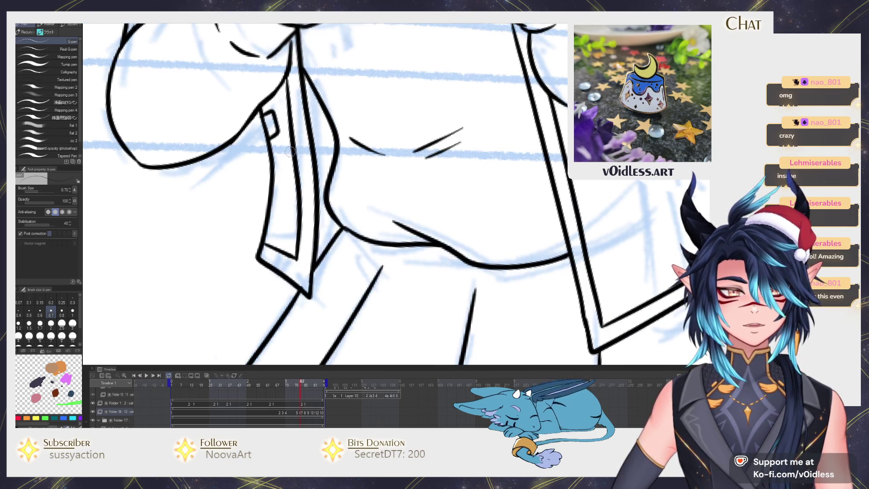
{"action": "key", "text": "Right"}
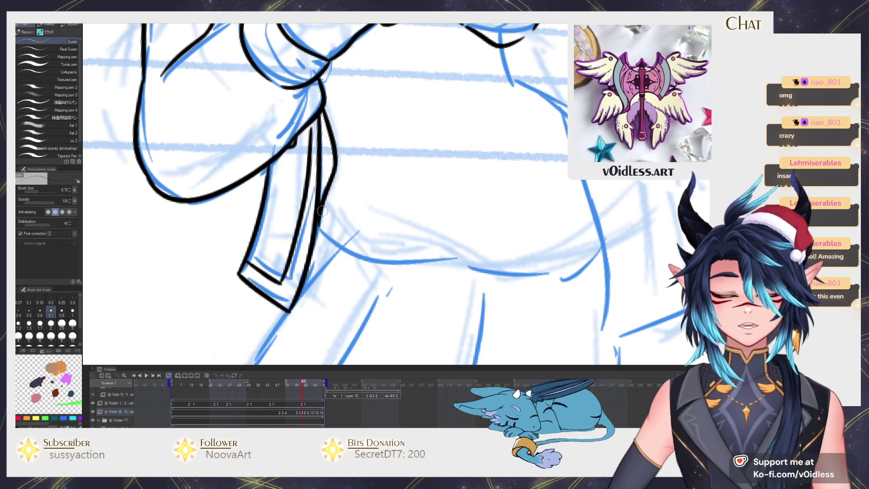
{"action": "key", "text": "Left"}
Ink the jacket's lower front curve, its hem curve and a short torso crease
{"action": "mouse_move", "coordinate": [252, 205]}
{"action": "left_mouse_down"}
{"action": "mouse_move", "coordinate": [326, 242]}
{"action": "mouse_move", "coordinate": [375, 237]}
{"action": "left_mouse_up"}
{"action": "key", "text": "Left"}
{"action": "key", "text": "Right"}
{"action": "mouse_move", "coordinate": [324, 223]}
{"action": "left_mouse_down"}
{"action": "mouse_move", "coordinate": [439, 260]}
{"action": "mouse_move", "coordinate": [537, 230]}
{"action": "mouse_move", "coordinate": [528, 280]}
{"action": "left_mouse_up"}
{"action": "key", "text": "Left"}
{"action": "key", "text": "Right"}
{"action": "key", "text": "Left"}
{"action": "key", "text": "Right"}
{"action": "mouse_move", "coordinate": [282, 204]}
{"action": "left_mouse_down"}
{"action": "mouse_move", "coordinate": [322, 223]}
{"action": "mouse_move", "coordinate": [396, 202]}
{"action": "left_mouse_up"}
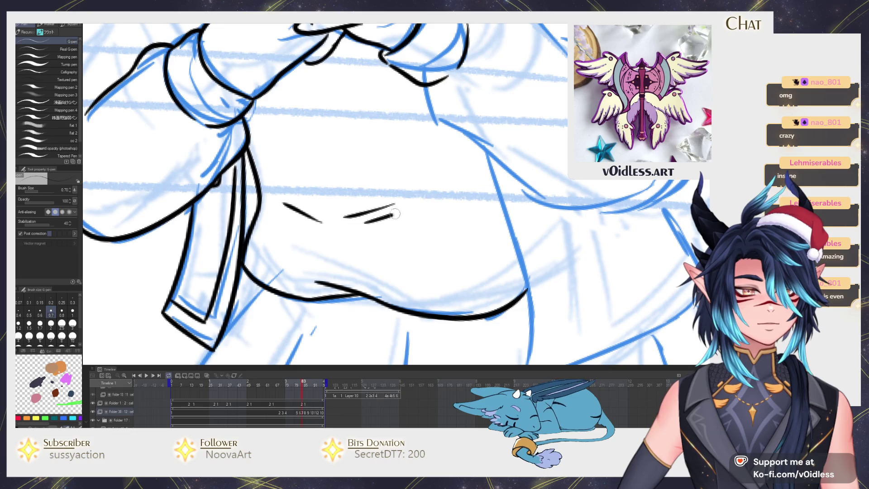
Compare with frame 85, turn on onion skins, and undo the crease strokes
{"action": "key", "text": "Right"}
{"action": "key", "text": "Right"}
{"action": "key", "text": "Left"}
{"action": "key", "text": "Left"}
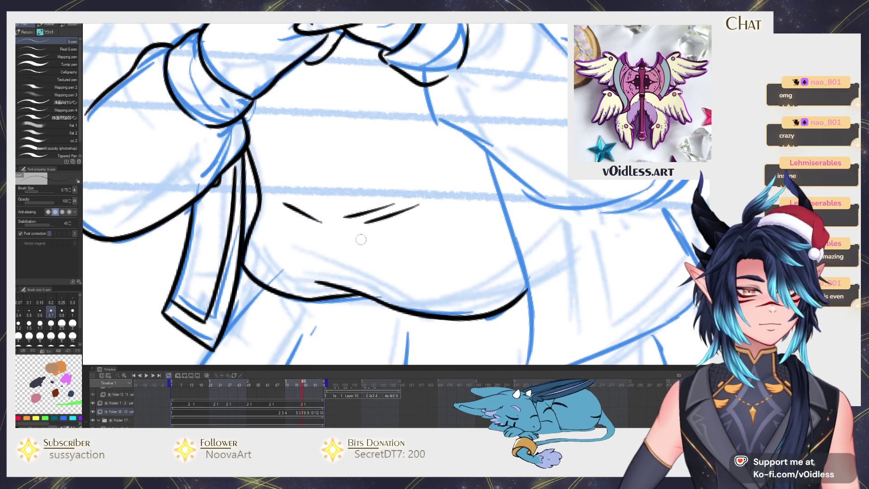
{"action": "left_click", "coordinate": [206, 376]}
{"action": "key", "text": "ctrl+z"}
{"action": "key", "text": "ctrl+z"}
{"action": "key", "text": "ctrl+z"}
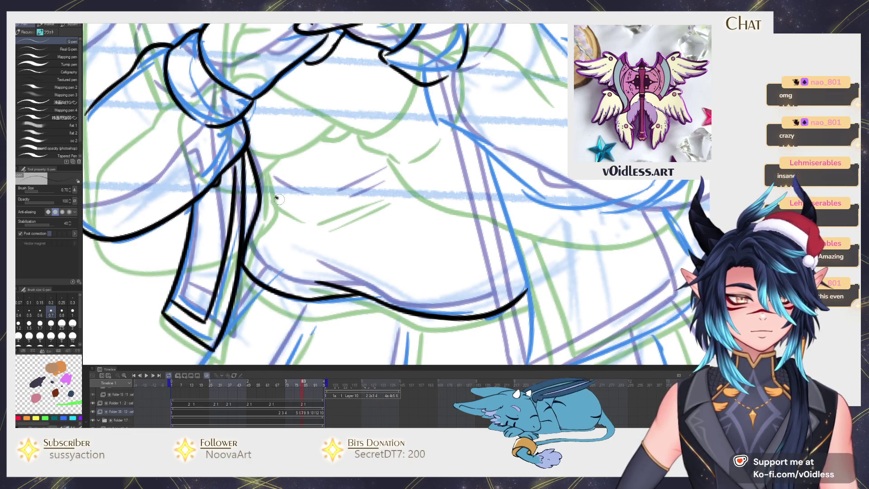
Redraw the torso crease and flip between frames 83 and 85 to check the motion
{"action": "left_click_drag", "start_coordinate": [326, 211], "coordinate": [392, 185]}
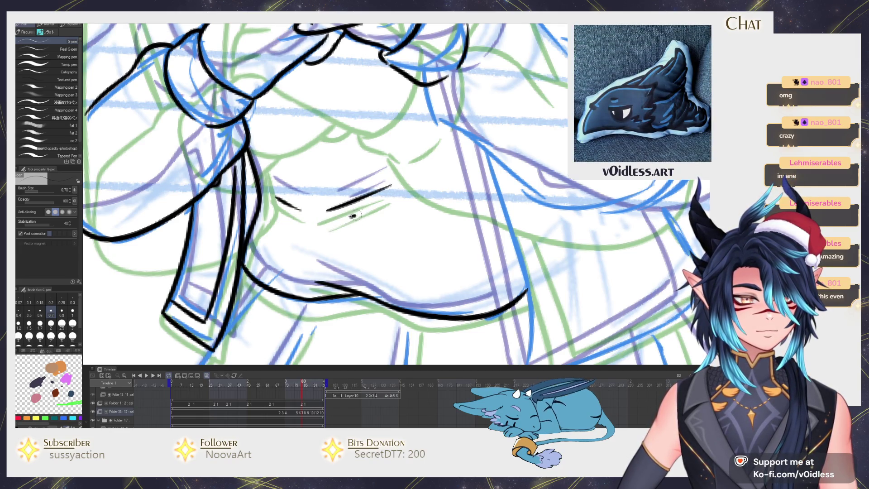
{"action": "key", "text": "Right"}
{"action": "key", "text": "Right"}
{"action": "key", "text": "Left"}
{"action": "key", "text": "Left"}
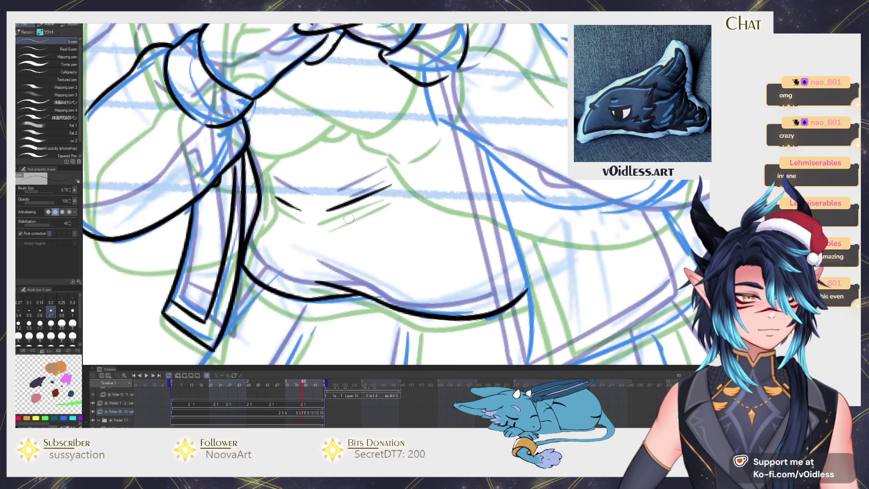
{"action": "scroll", "coordinate": [406, 188], "scroll_direction": "down", "scroll_amount": 3}
{"action": "key", "text": "Right"}
{"action": "key", "text": "Right"}
{"action": "key", "text": "Left"}
{"action": "key", "text": "Left"}
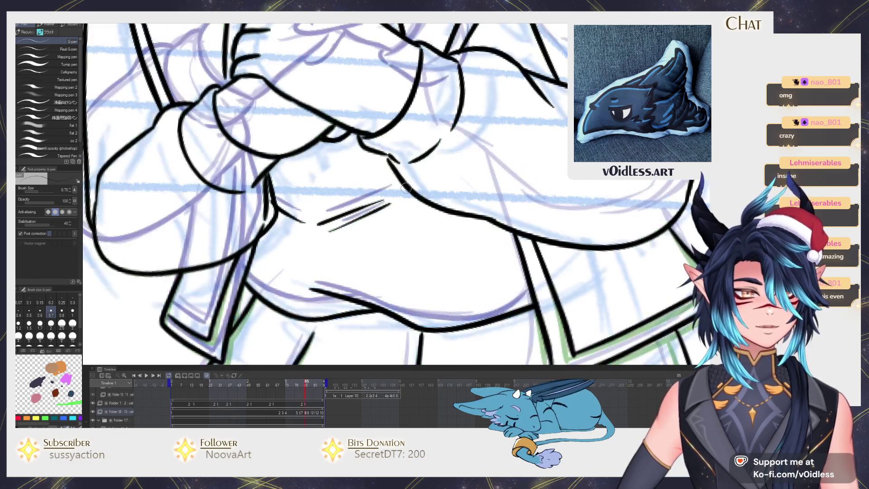
{"action": "key", "text": "Right"}
{"action": "key", "text": "Right"}
{"action": "key", "text": "Left"}
{"action": "key", "text": "Left"}
{"action": "key", "text": "Right"}
{"action": "key", "text": "Right"}
{"action": "key", "text": "Left"}
{"action": "key", "text": "Left"}
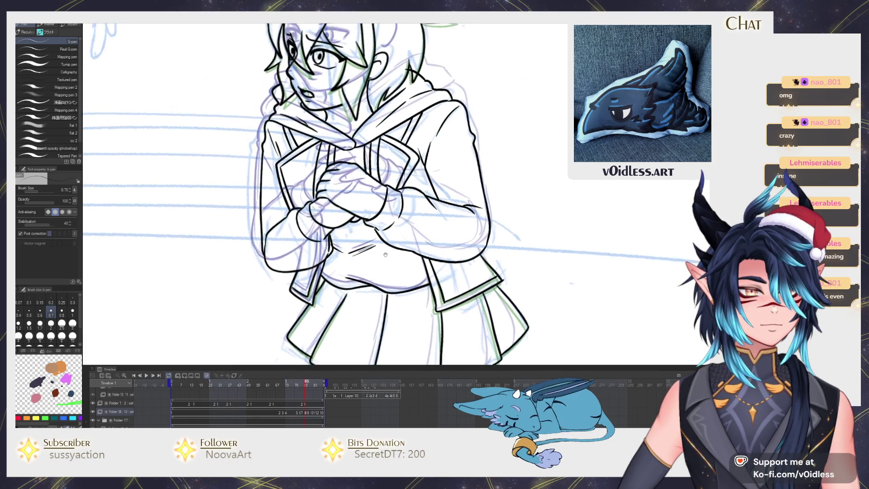
Preview against a neighbouring frame, then turn the onion skins off
{"action": "key", "text": "Right"}
{"action": "key", "text": "Right"}
{"action": "key", "text": "Left"}
{"action": "key", "text": "Left"}
{"action": "key", "text": "Right"}
{"action": "key", "text": "Right"}
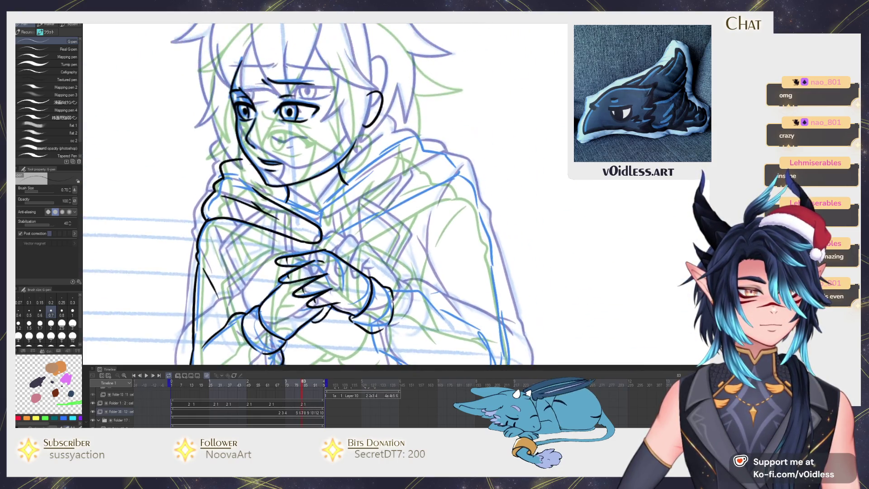
{"action": "left_click", "coordinate": [217, 377]}
{"action": "scroll", "coordinate": [322, 245], "scroll_direction": "up", "scroll_amount": 5}
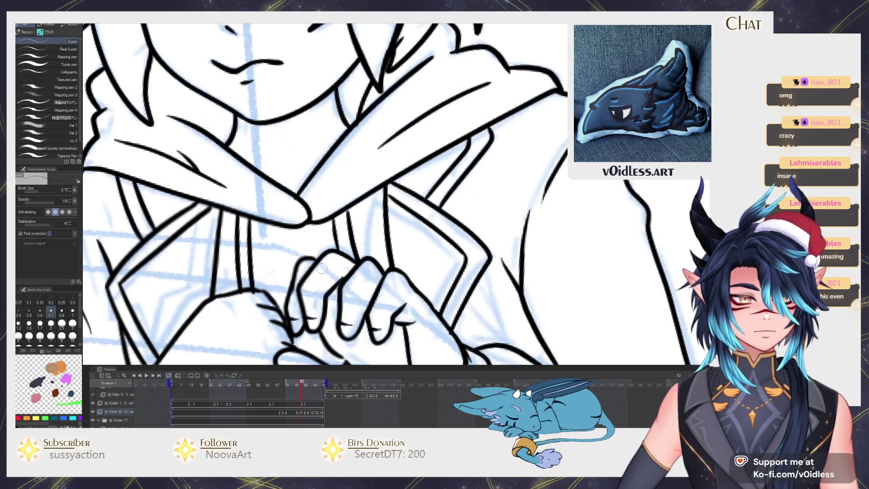